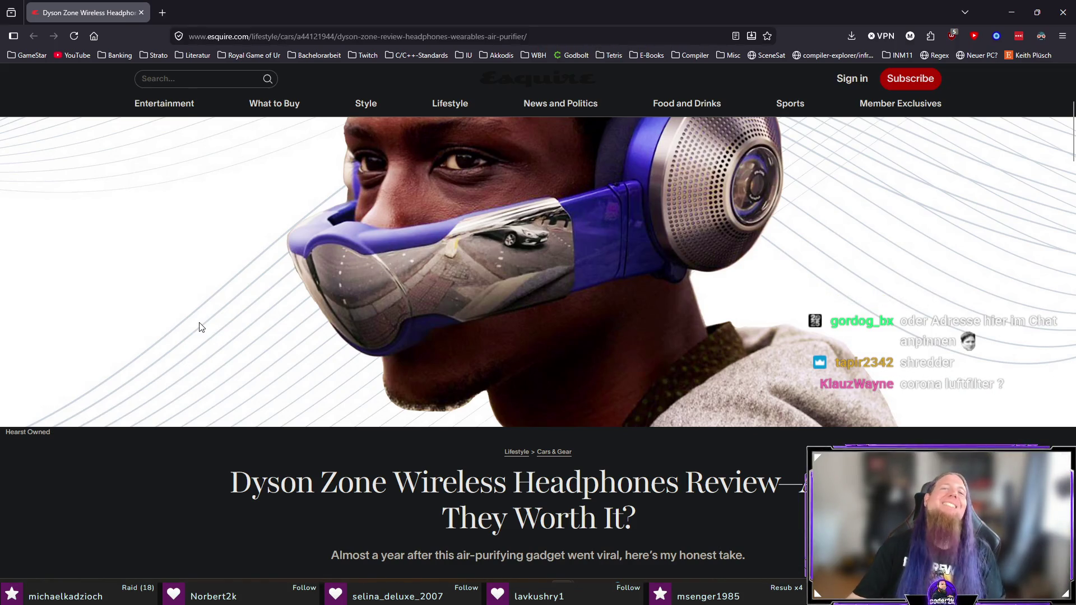
# - Close the browser and open loesungen.tex via the 'Lösungen der Aufgaben zur Selbstüberprüfung' structure entry
pyautogui.scroll(-10, 700, 260)
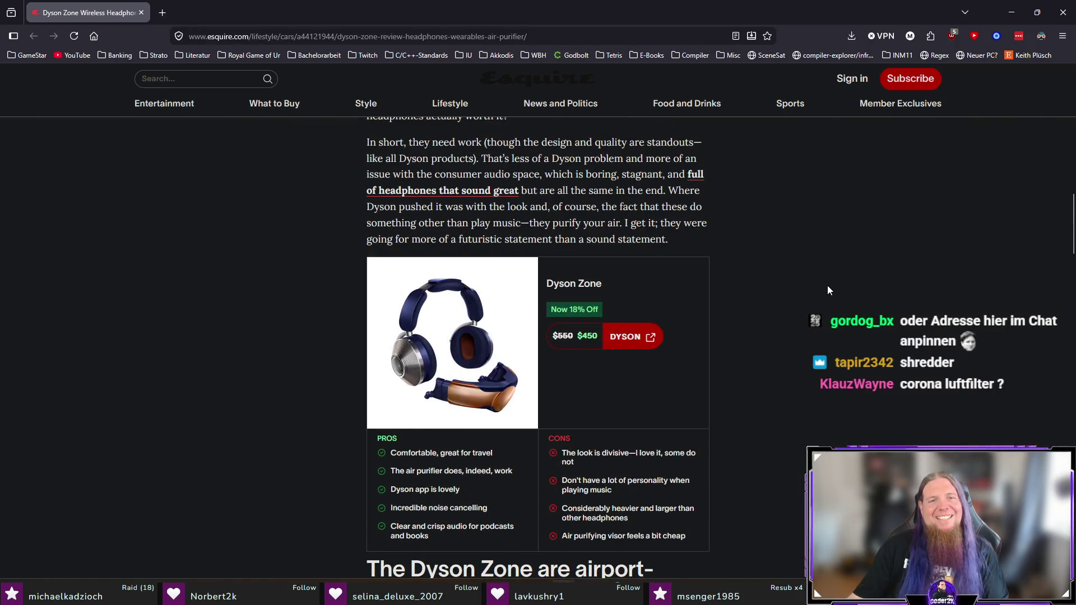
pyautogui.scroll(-3, 828, 284)
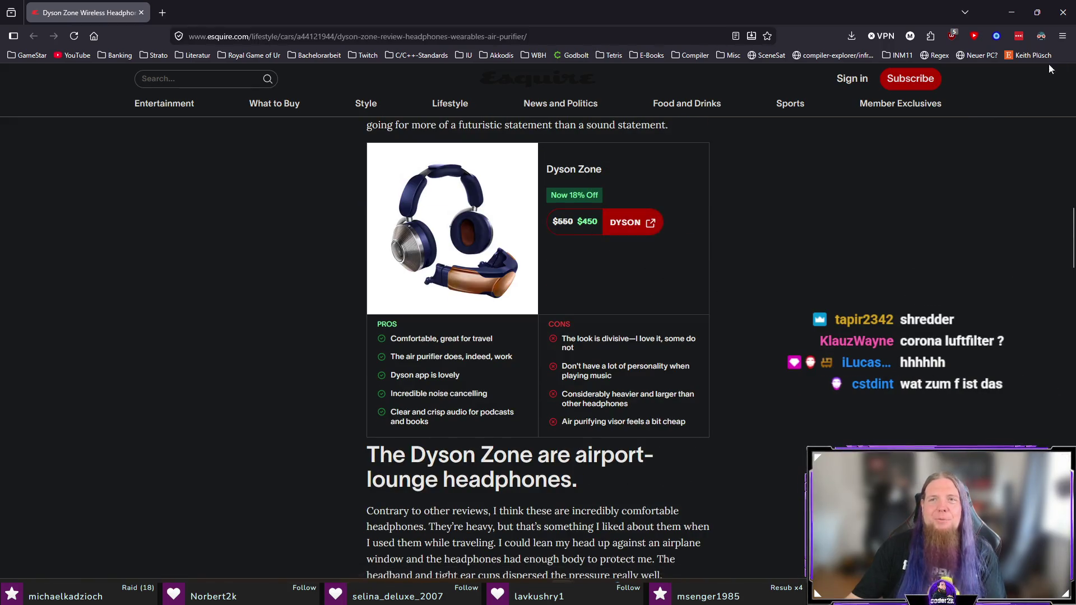
pyautogui.click(1063, 12)
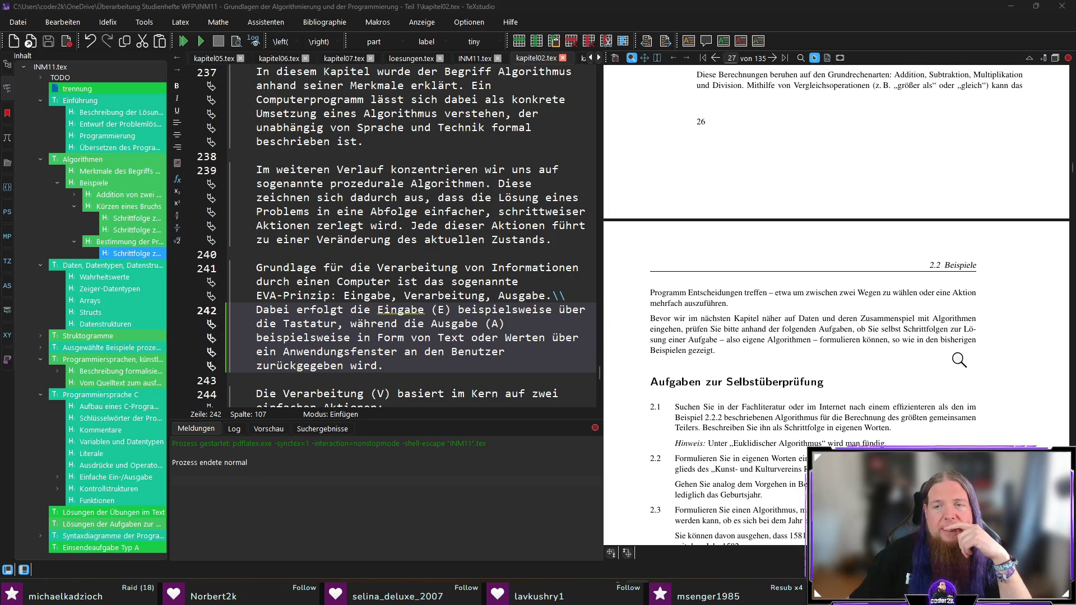
pyautogui.scroll(-3, 965, 361)
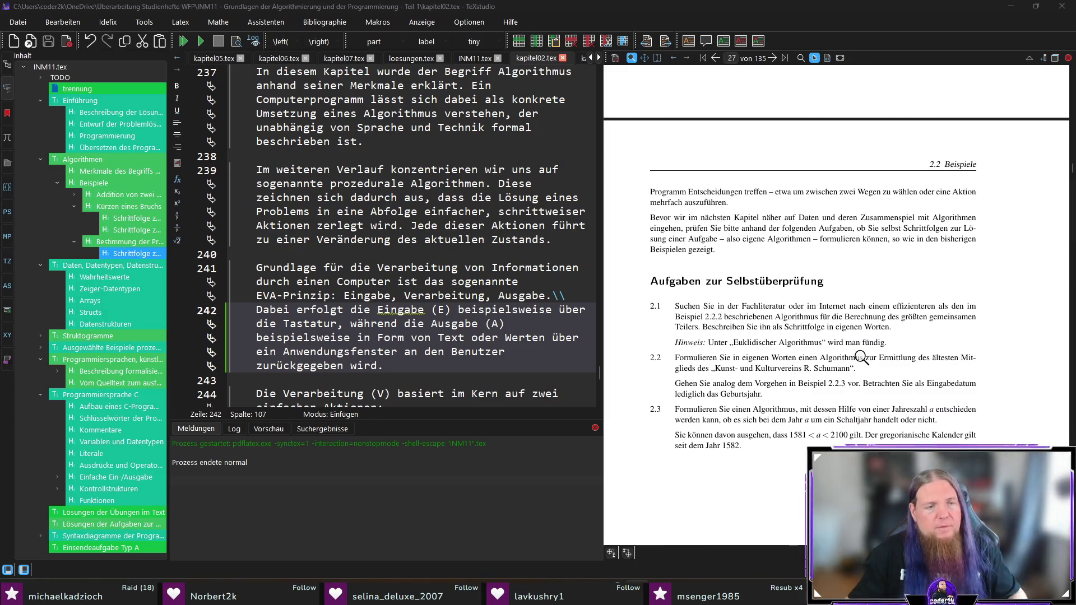
pyautogui.click(103, 526)
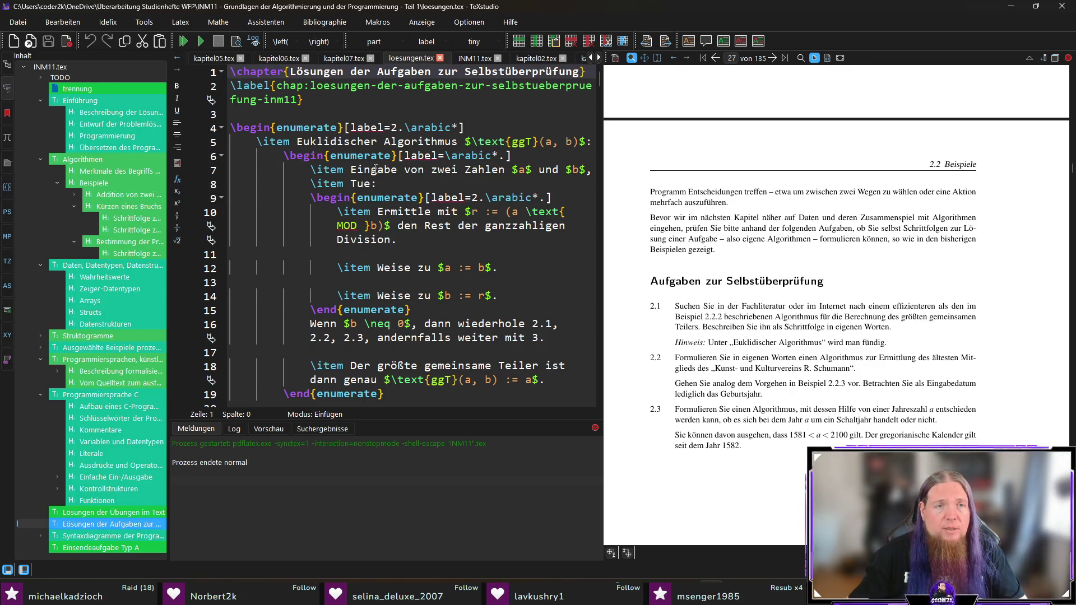
# - Sync the PDF preview to the Euclidean algorithm solution, then back to its exercise on page 27
pyautogui.scroll(-16, 387, 163)
pyautogui.scroll(-15, 266, 157)
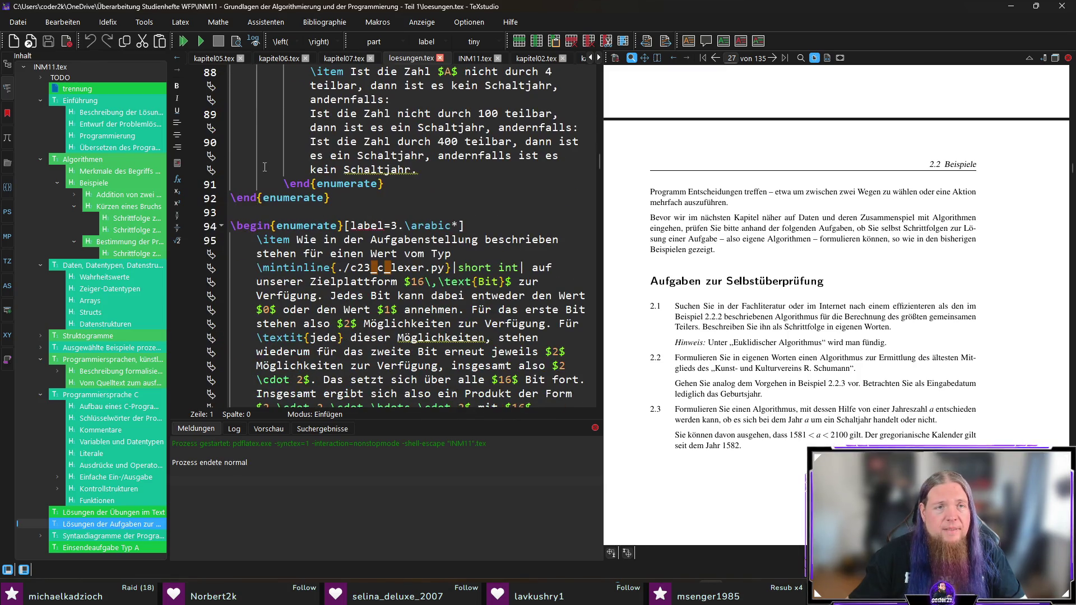
pyautogui.scroll(20, 265, 167)
pyautogui.scroll(7, 265, 167)
pyautogui.click(330, 140)
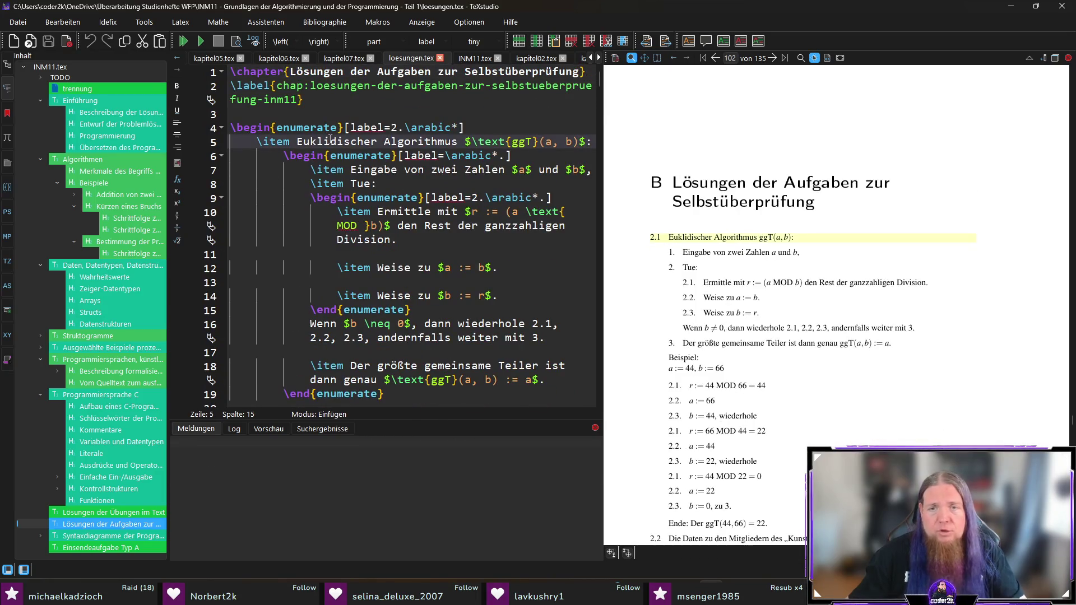
pyautogui.scroll(-5, 655, 254)
pyautogui.scroll(-8, 655, 254)
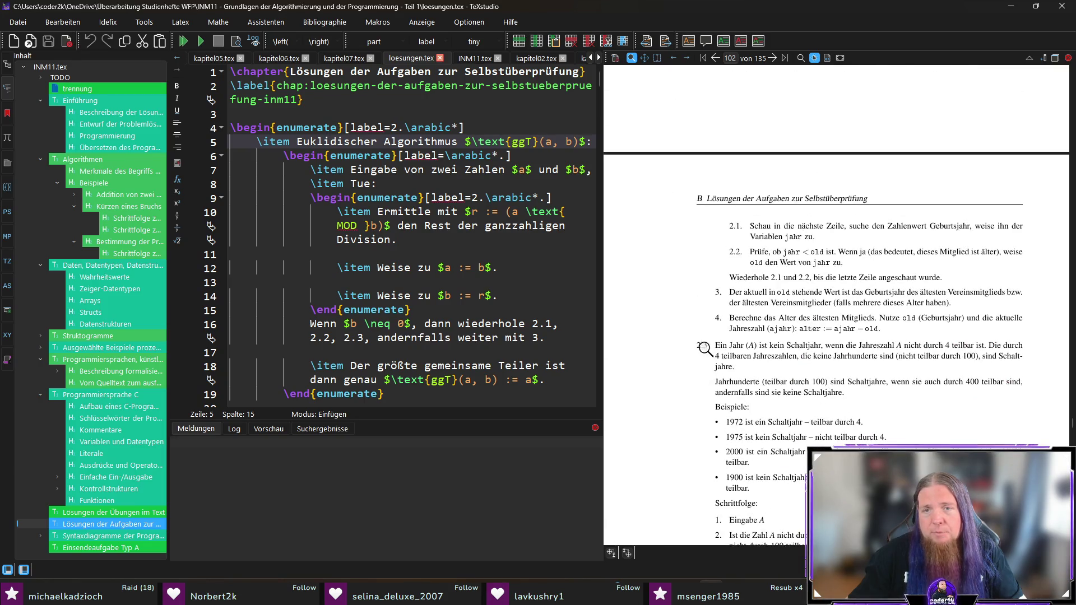
pyautogui.click(701, 345)
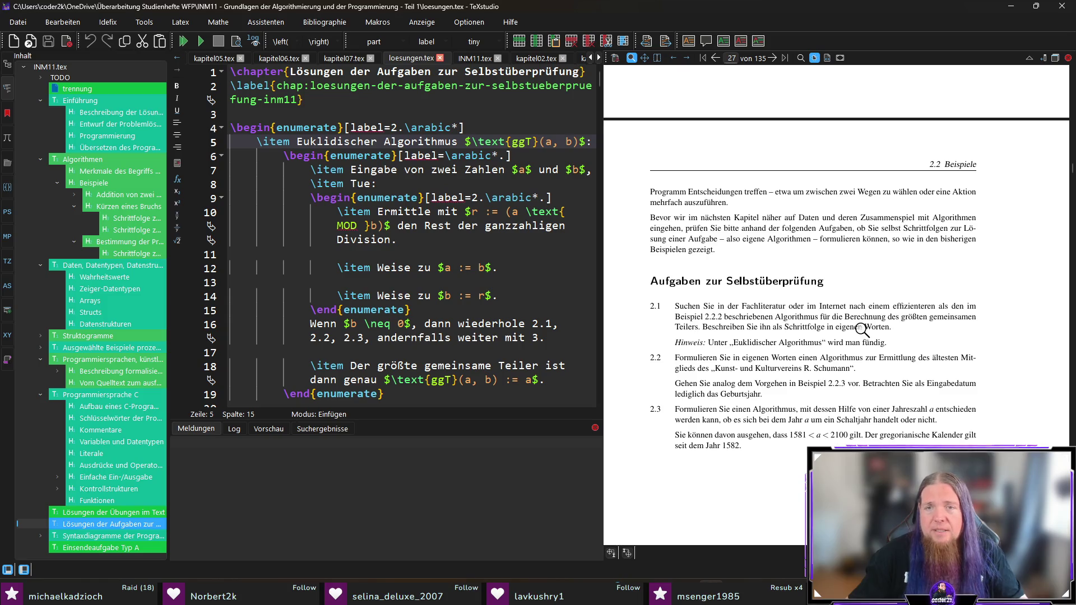
# - Scroll the preview to chapter 3 'Daten, Datentypen, Datenstrukturen' and open kapitel03.tex from it
pyautogui.scroll(-3, 830, 330)
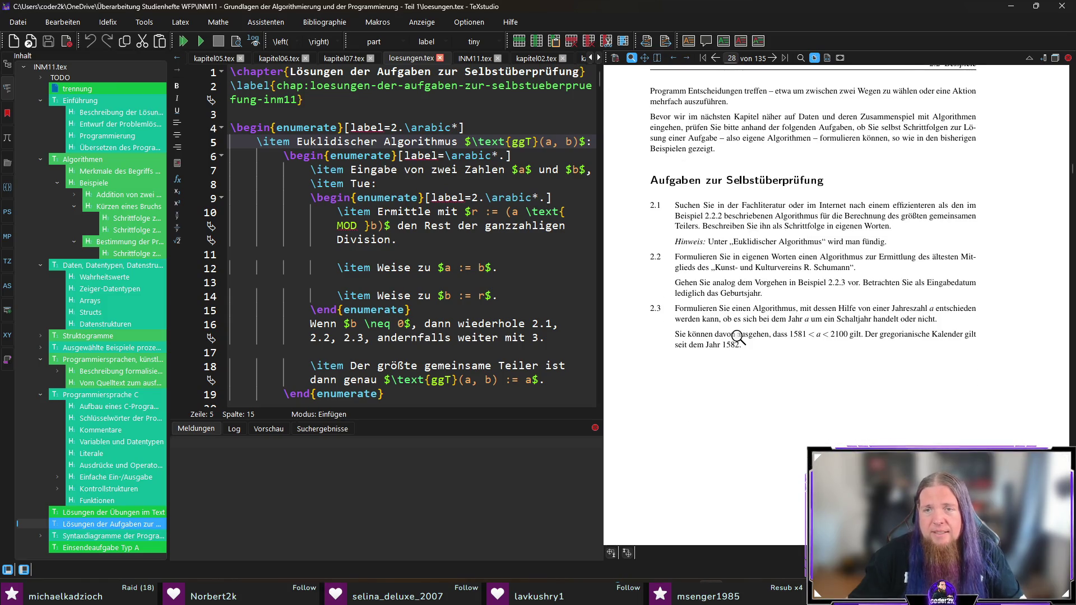
pyautogui.scroll(-8, 738, 337)
pyautogui.scroll(-8, 738, 337)
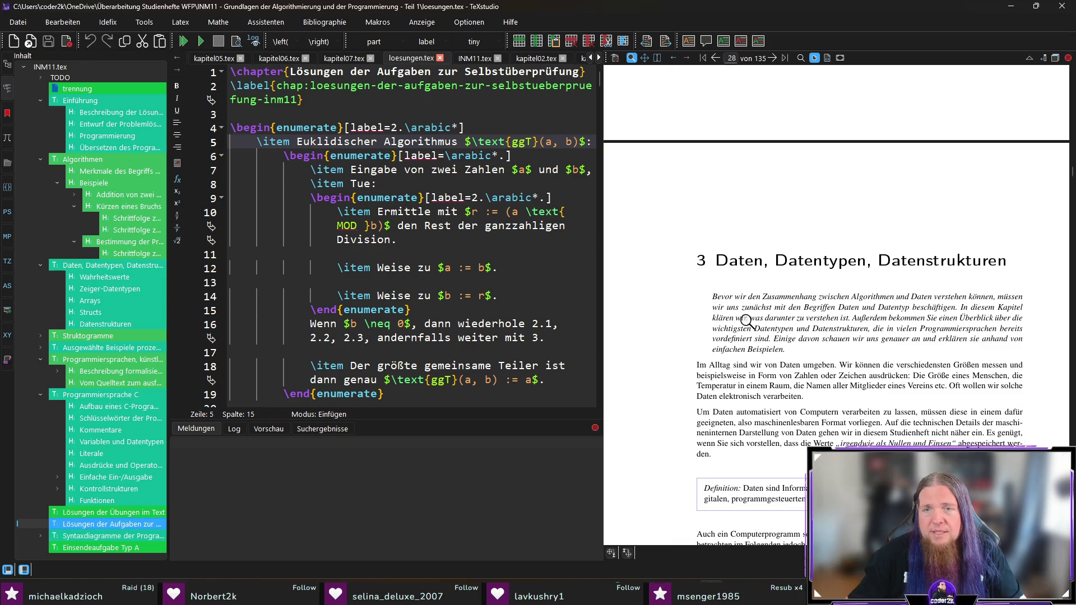
pyautogui.keyDown('ctrl'); pyautogui.click(733, 261); pyautogui.keyUp('ctrl')
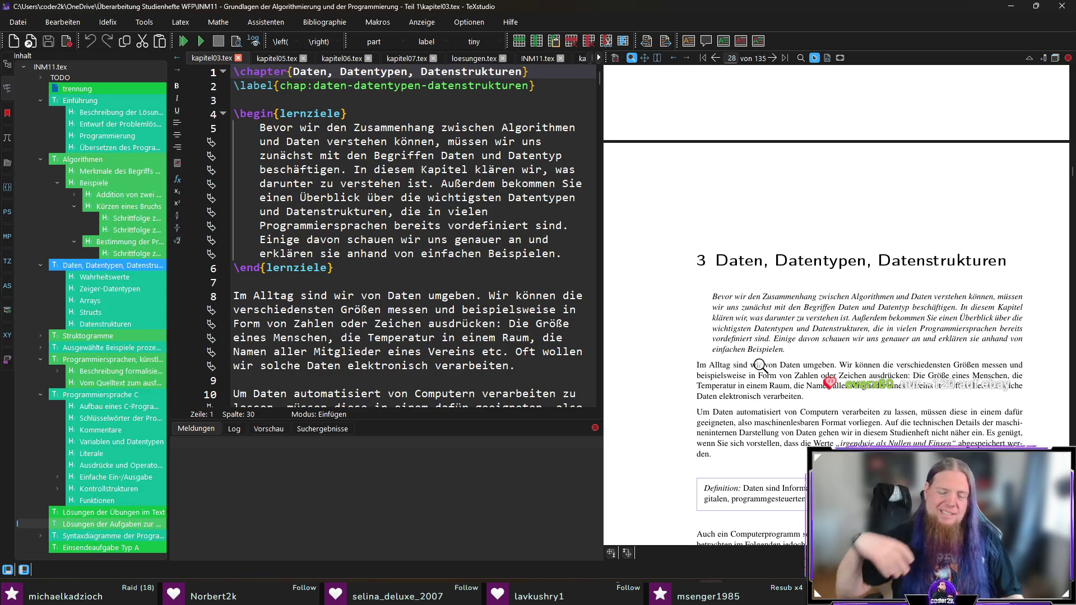
# - Scroll kapitel03.tex down to the chapter 3 lernziele block
pyautogui.scroll(-1, 733, 320)
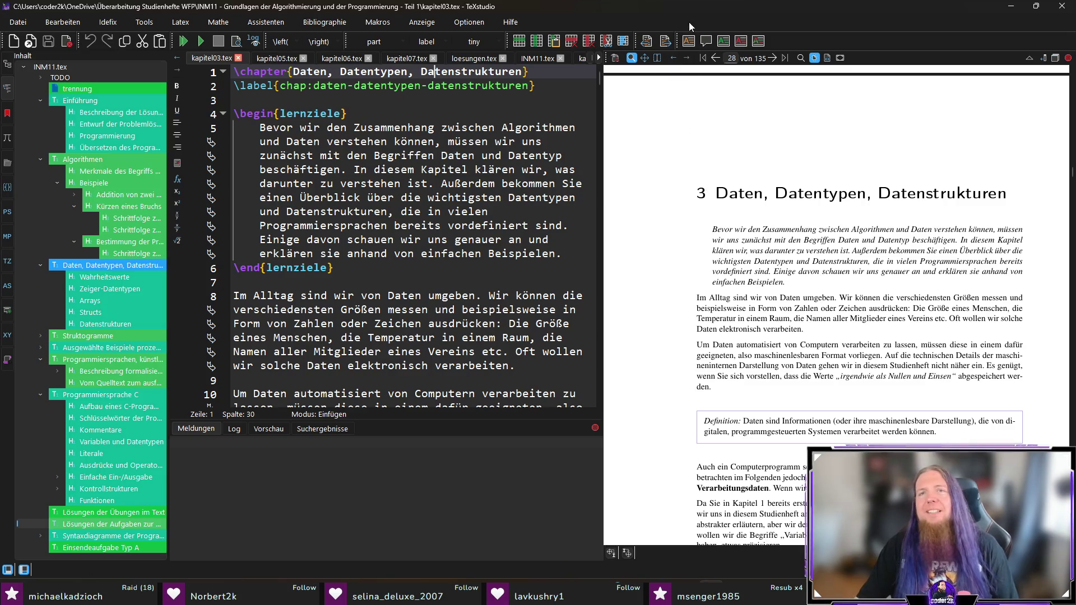
# - Jump from 'Alltag' in the preview to line 8, 'Im Alltag sind wir von Daten umgeben.'
pyautogui.click(508, 269)
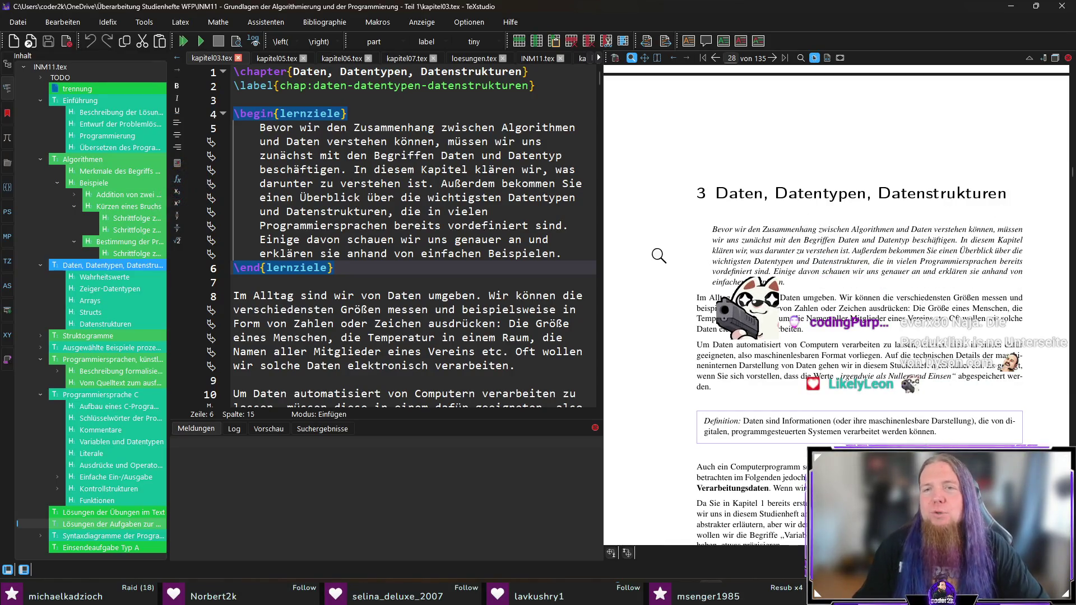
pyautogui.scroll(-1, 652, 246)
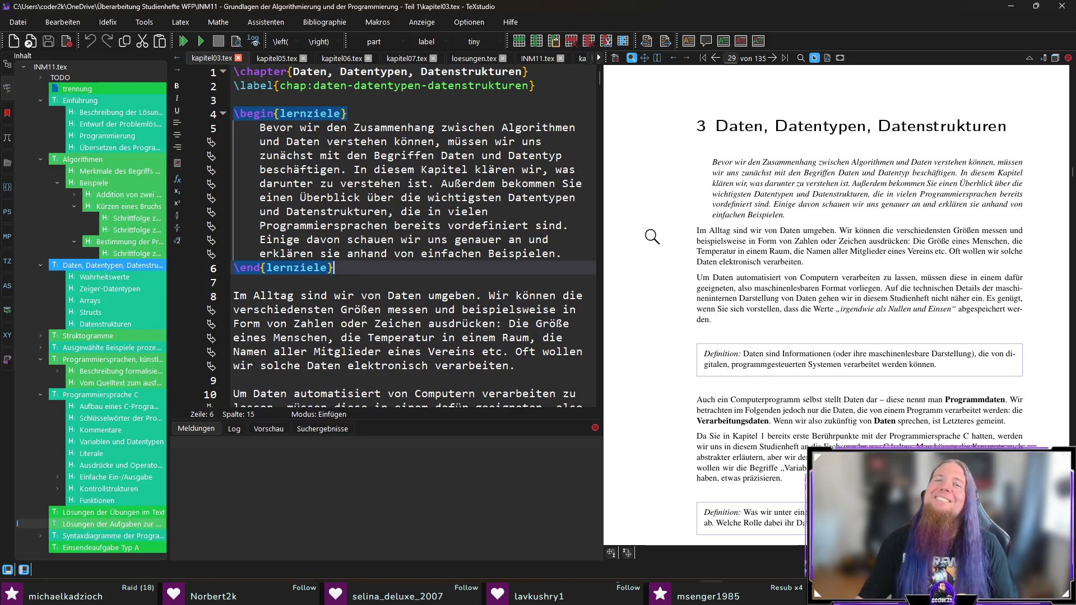
pyautogui.scroll(-1, 652, 236)
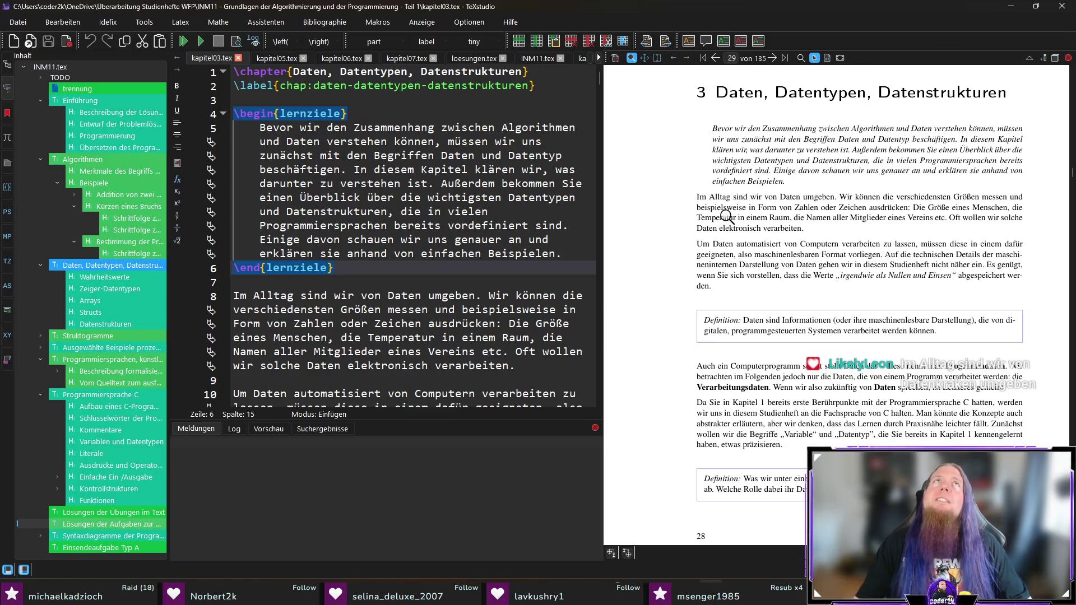
pyautogui.keyDown('ctrl'); pyautogui.click(719, 196); pyautogui.keyUp('ctrl')
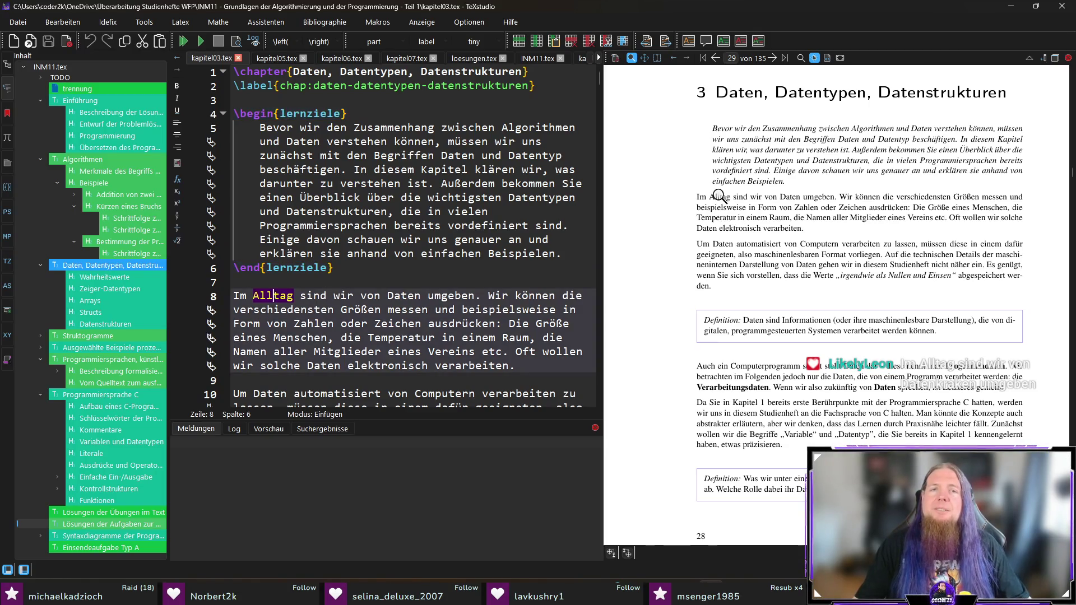
pyautogui.scroll(-2, 388, 353)
pyautogui.press('Home')
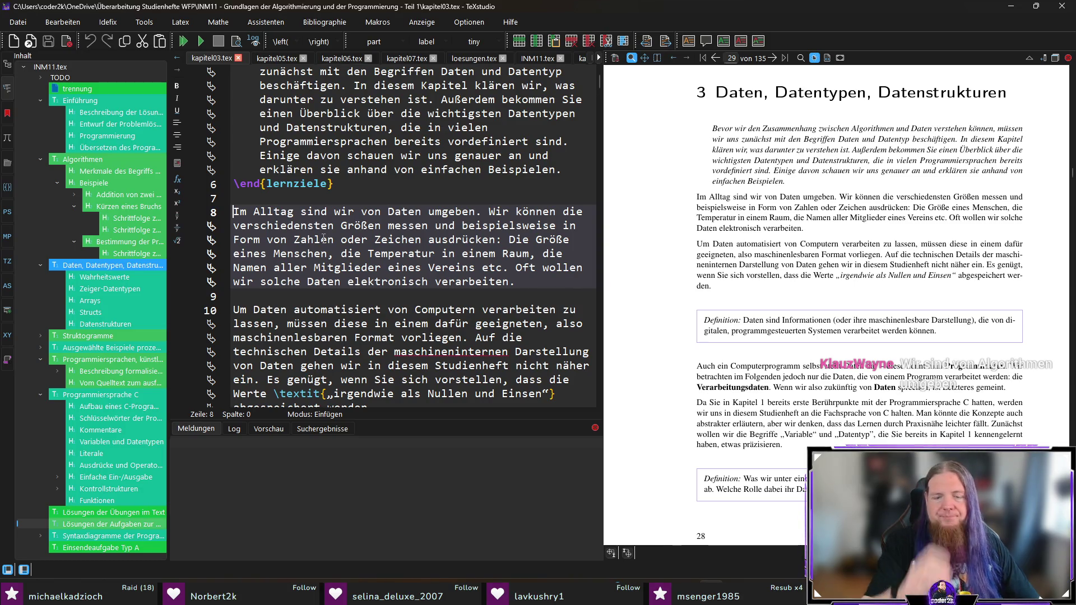
# - Draft a 'Prozesse im Alltag benötigen Daten, um' opening, then delete it with 'Im Alltag sind wir von Daten umgeben.'
pyautogui.press('Return')
pyautogui.press('Up')
pyautogui.press('Return')
pyautogui.press('Up')
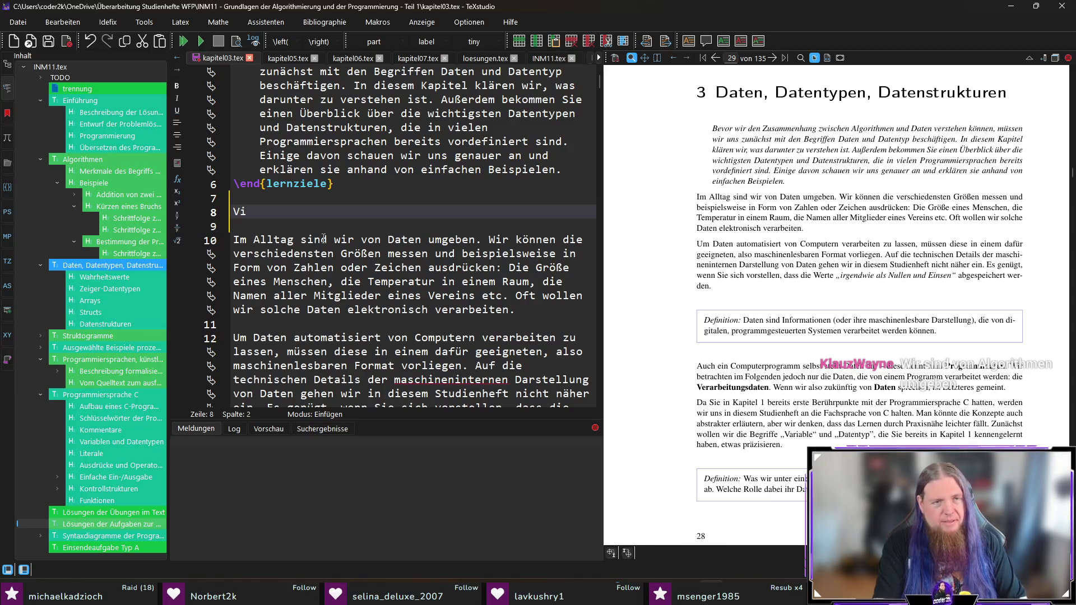
pyautogui.write('ele Prozesse')
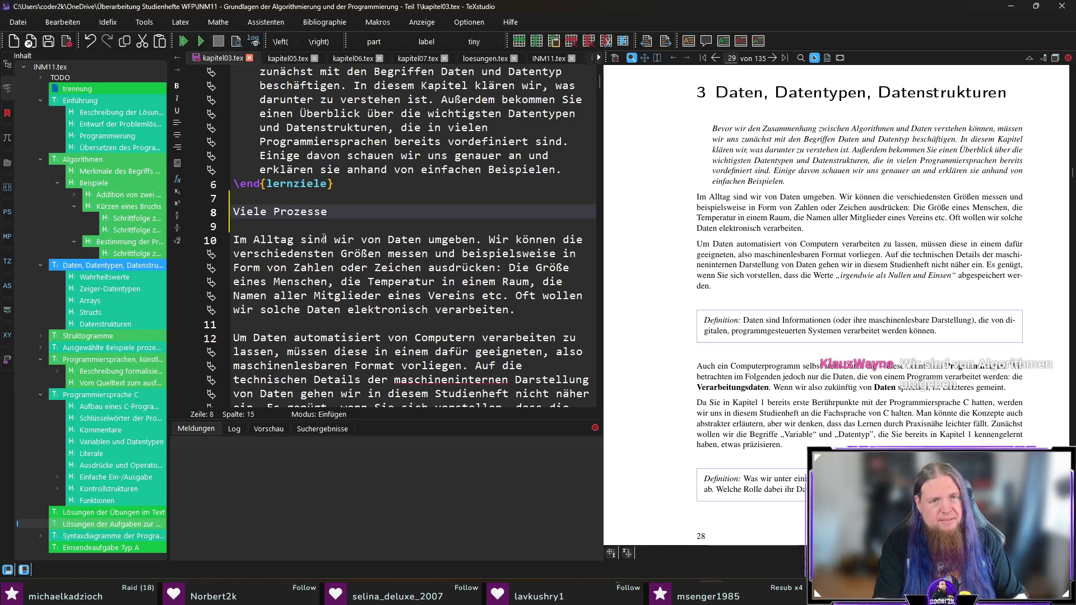
pyautogui.write(' im Alltag ')
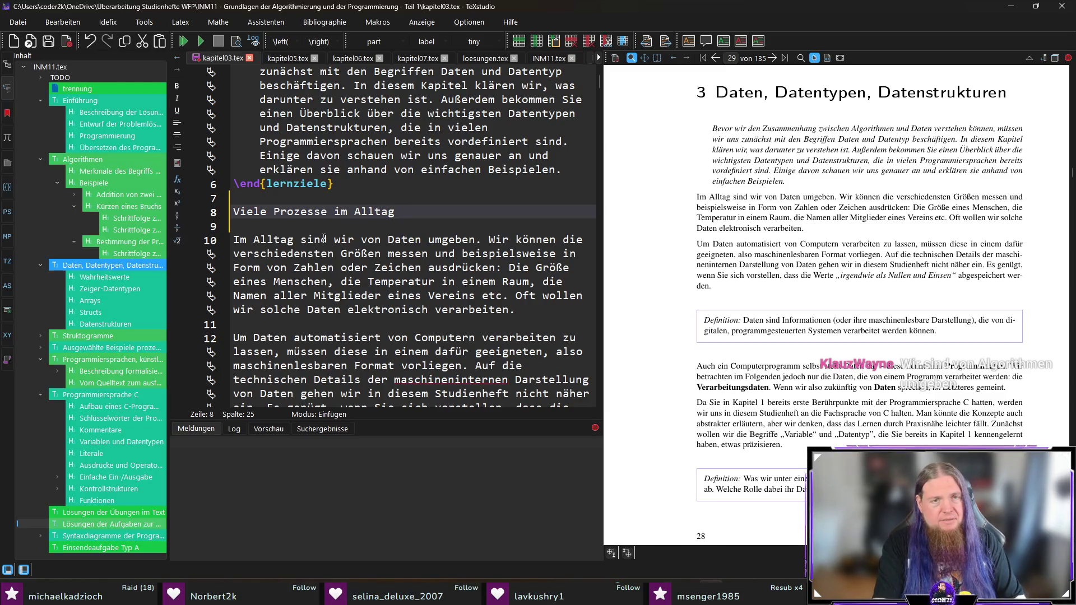
pyautogui.write('beruhen ')
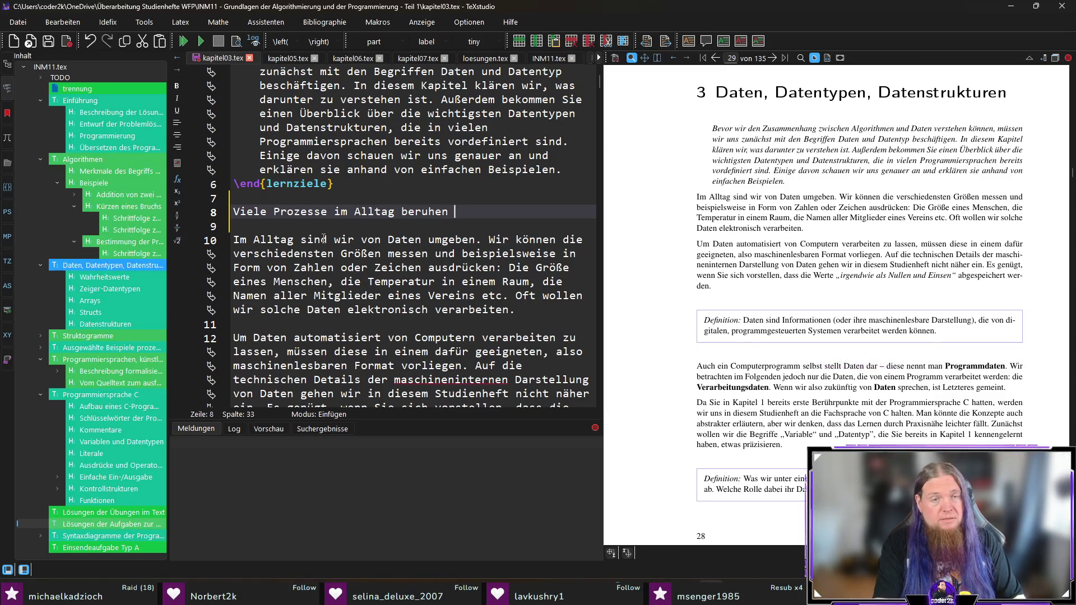
pyautogui.write('auf Daten.')
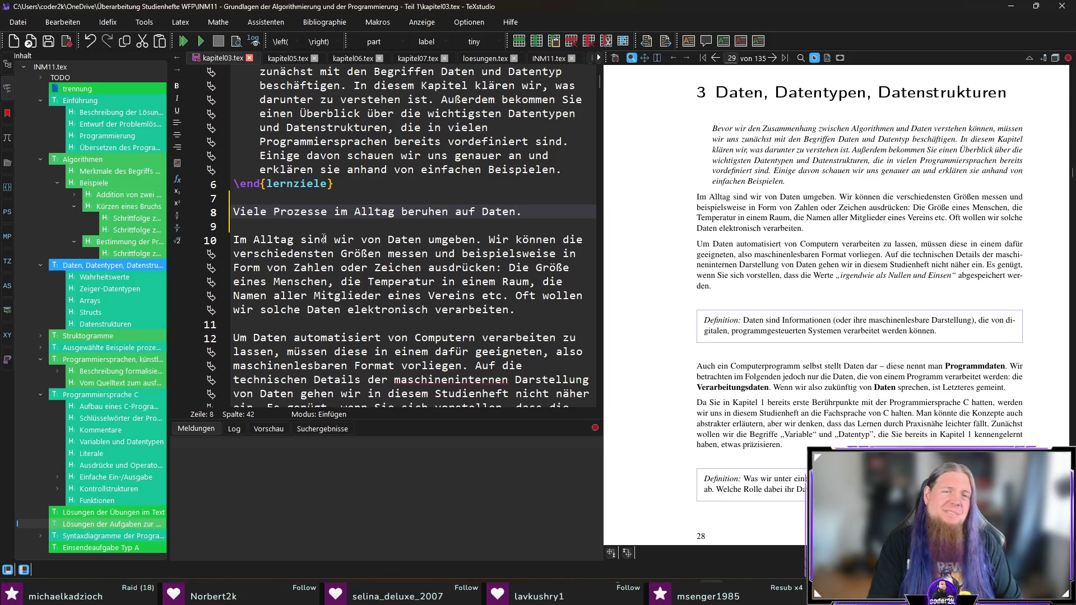
pyautogui.hotkey('ctrl', 'shift', 'Right')
pyautogui.hotkey('ctrl', 'shift', 'Right')
pyautogui.hotkey('ctrl', 'shift', 'Right')
pyautogui.write('benötigen Daten, ')
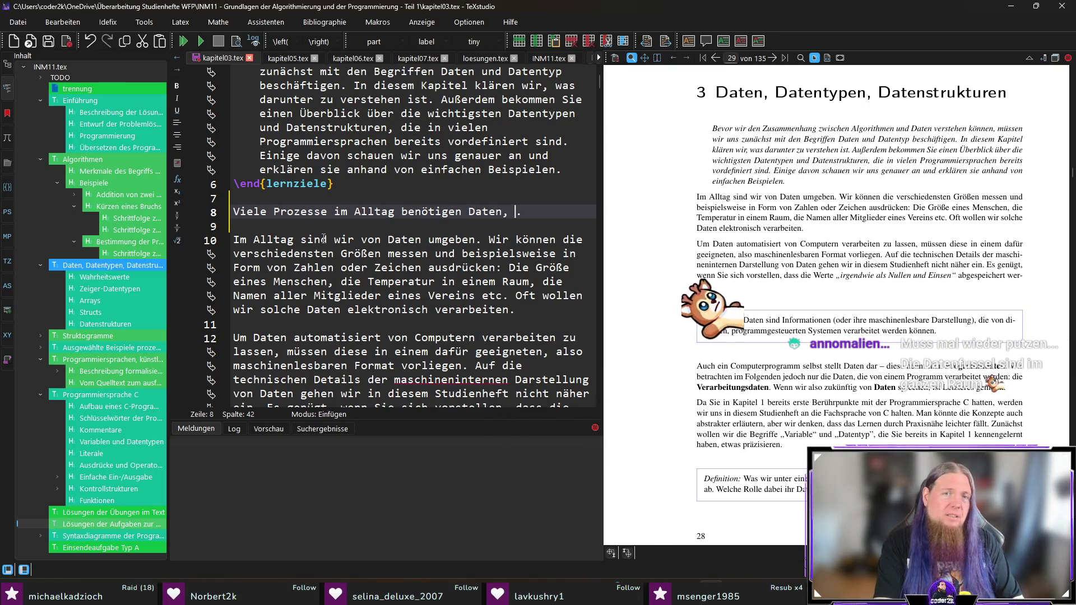
pyautogui.write('um')
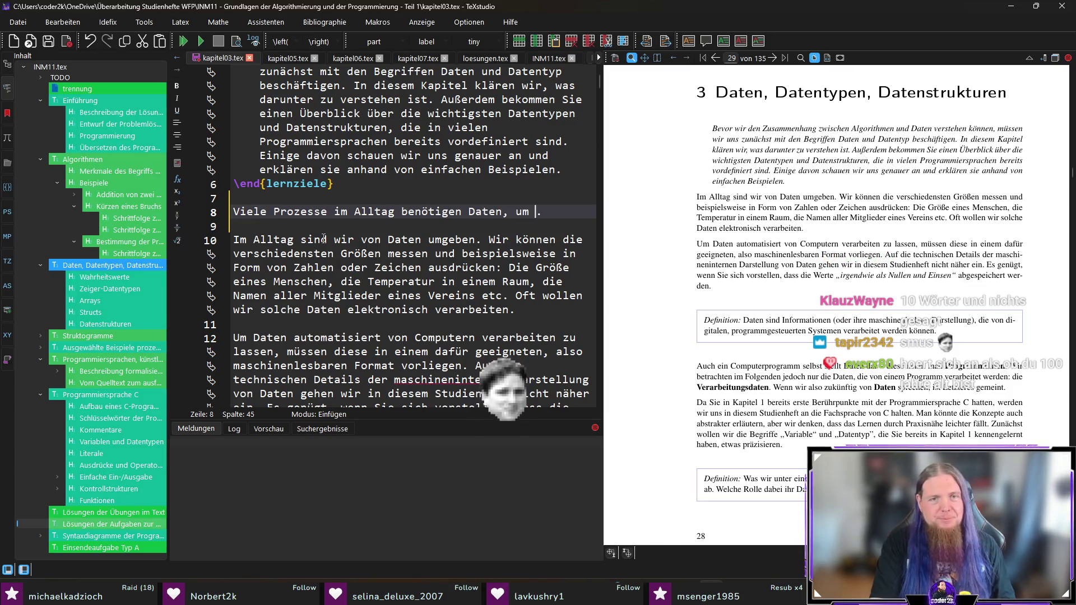
pyautogui.moveTo(481, 239)
pyautogui.mouseDown()
pyautogui.moveTo(370, 239)
pyautogui.moveTo(220, 217)
pyautogui.mouseUp()
pyautogui.press('Delete')
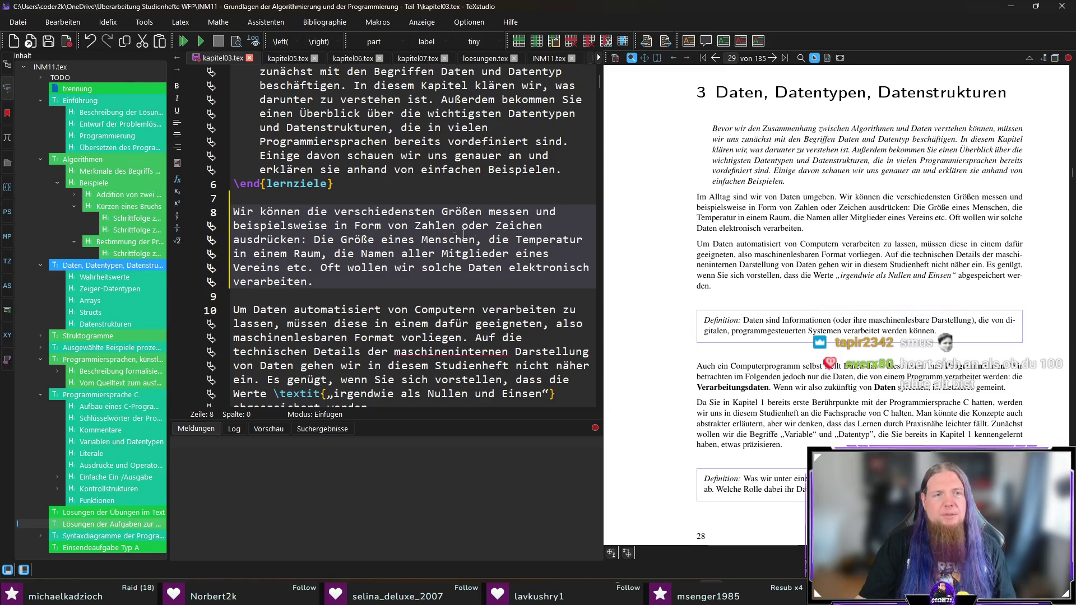
# - Replace 'Wir' with 'In unserer Umgebung können wir', save kapitel03.tex and recompile
pyautogui.doubleClick(243, 216)
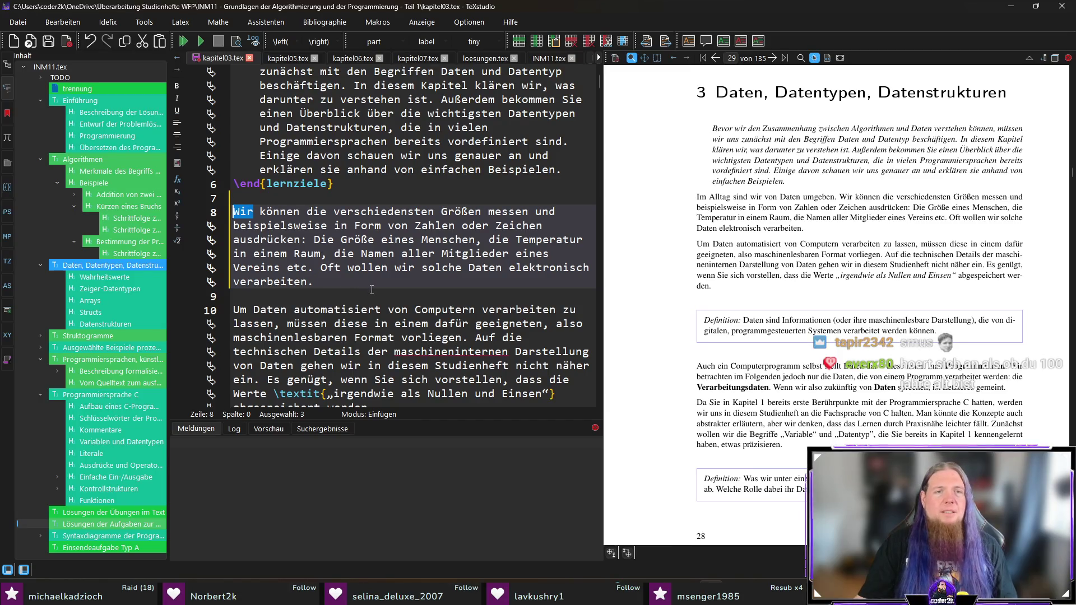
pyautogui.write('In unserer Umgebung können ')
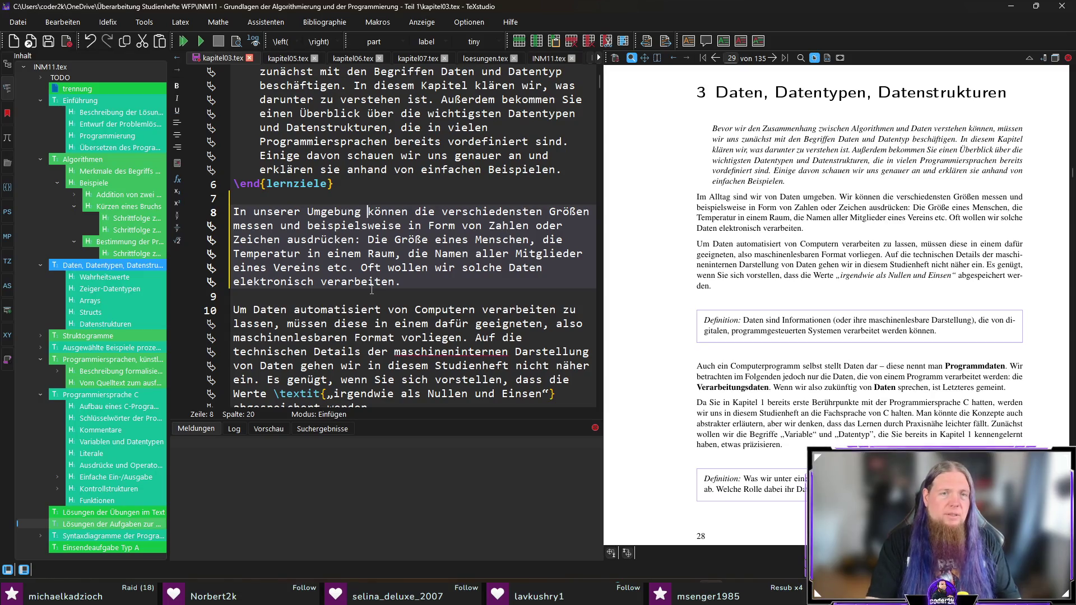
pyautogui.write('wir')
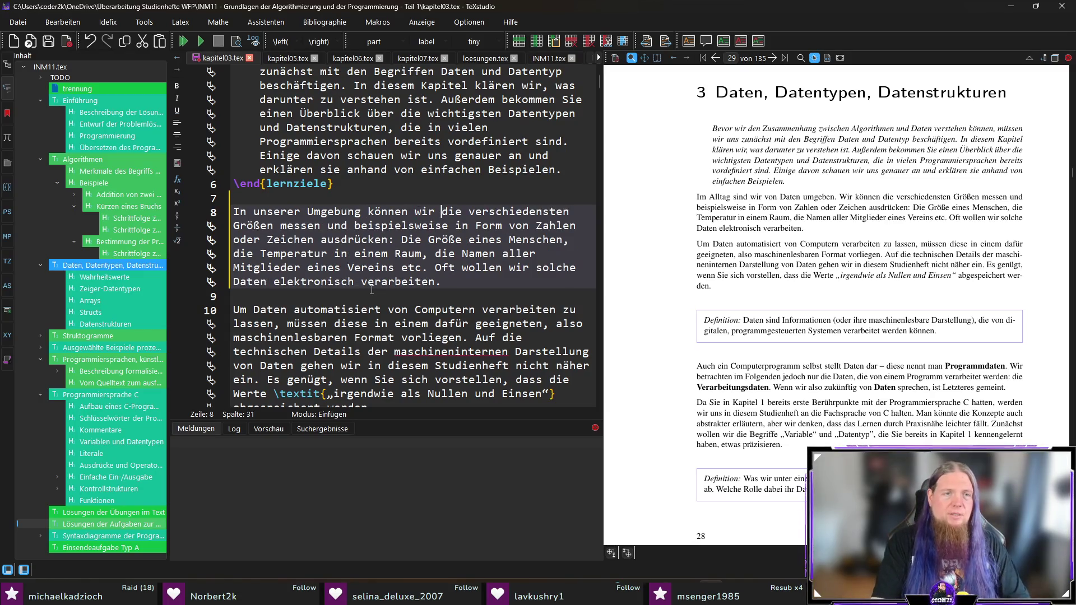
pyautogui.hotkey('ctrl', 's')
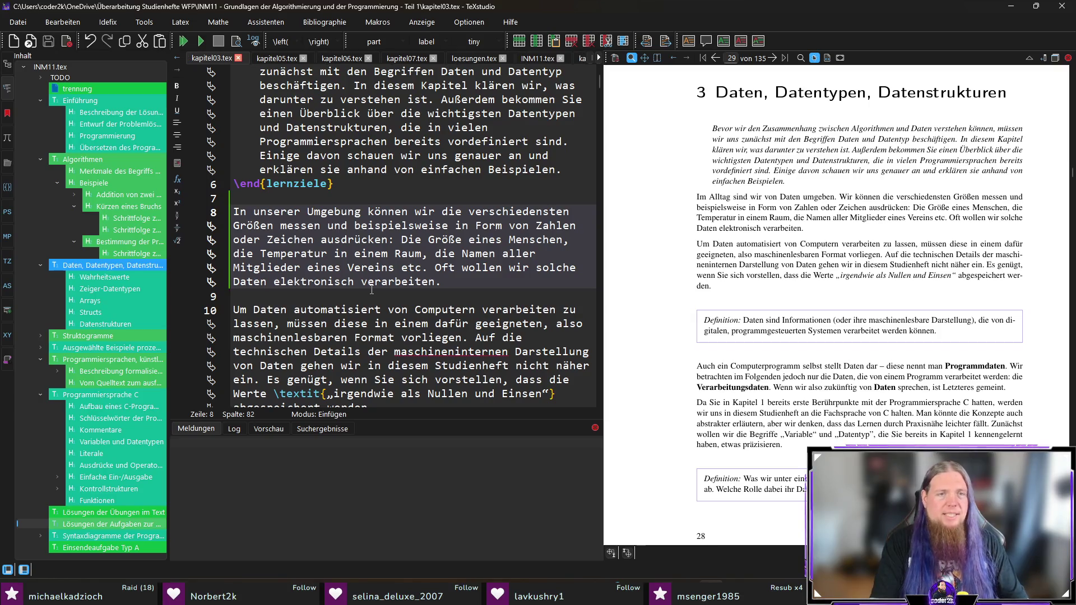
pyautogui.press('F5')
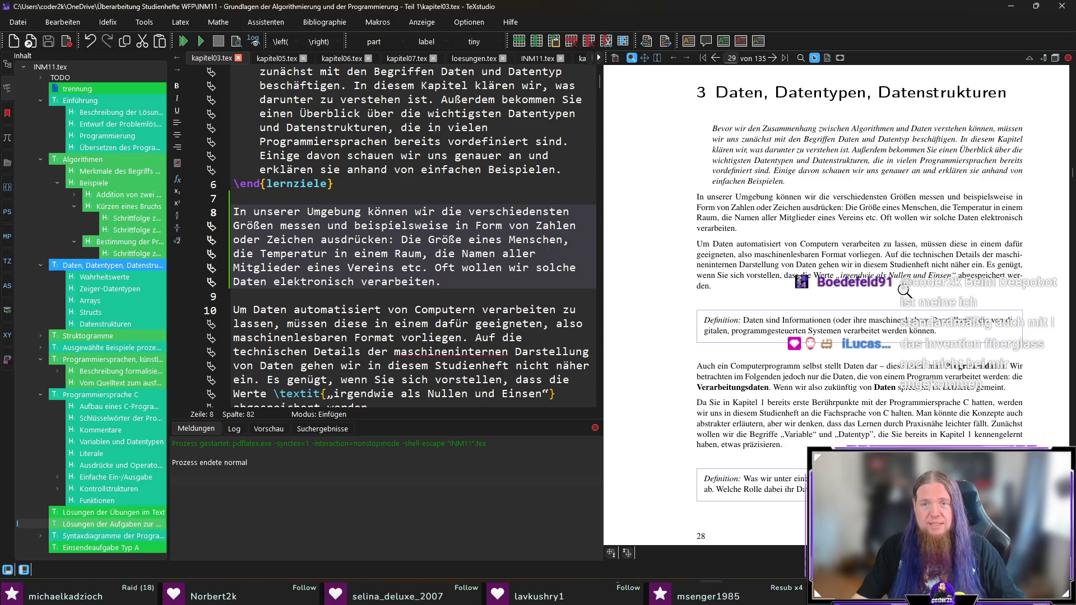
# - Jump from the word 'abgespeichert' in the preview to its source line
pyautogui.keyDown('ctrl'); pyautogui.click(974, 275); pyautogui.keyUp('ctrl')
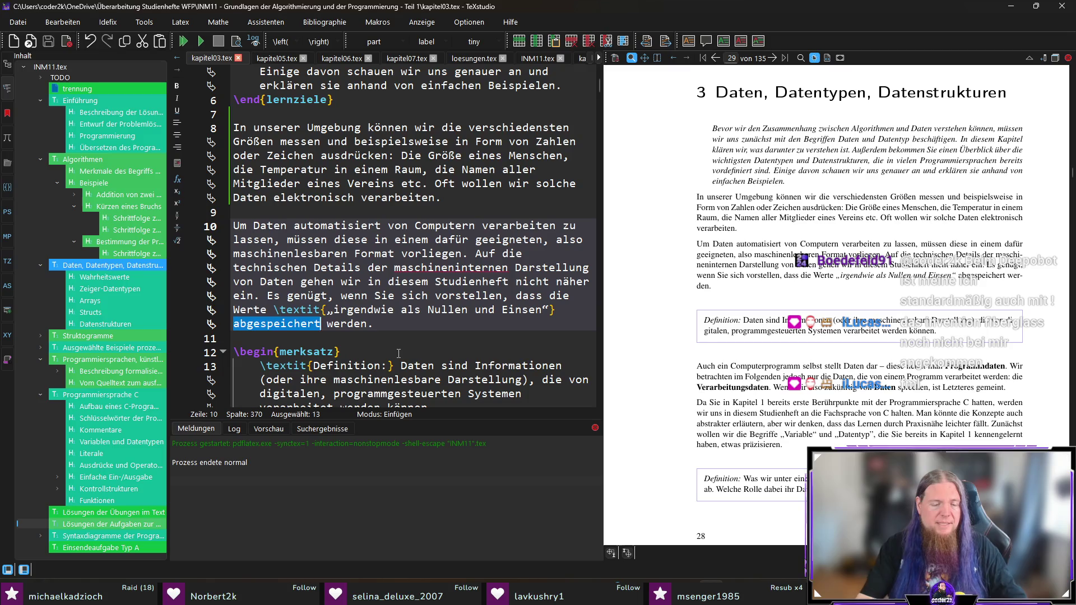
# - Reword the sentence to use 'repräsentiert', recompile and check page 28 in the preview
pyautogui.write('repräsentiert')
pyautogui.press('End')
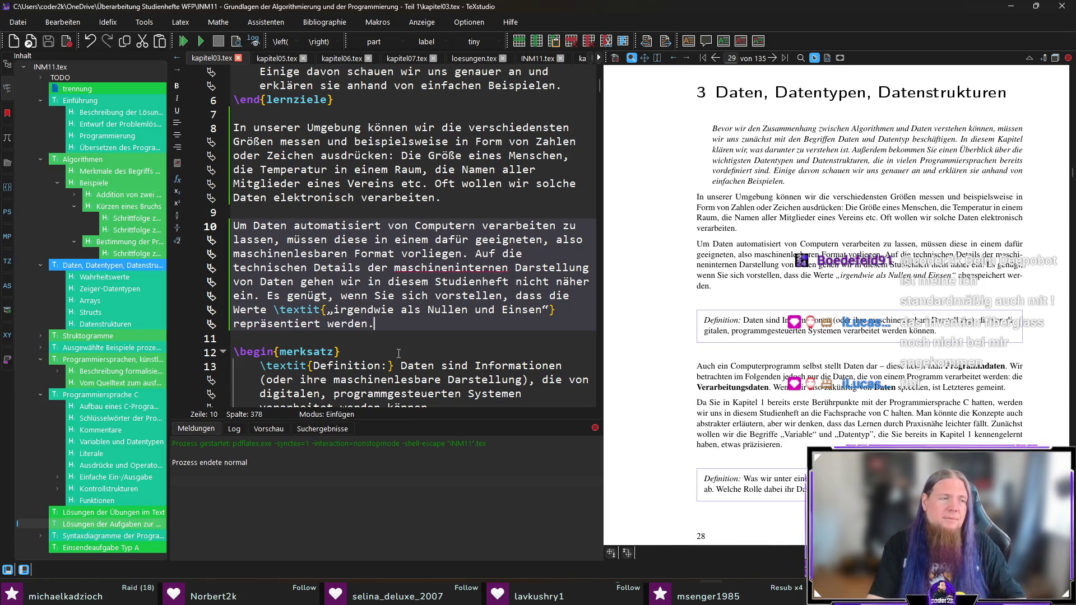
pyautogui.press('F5')
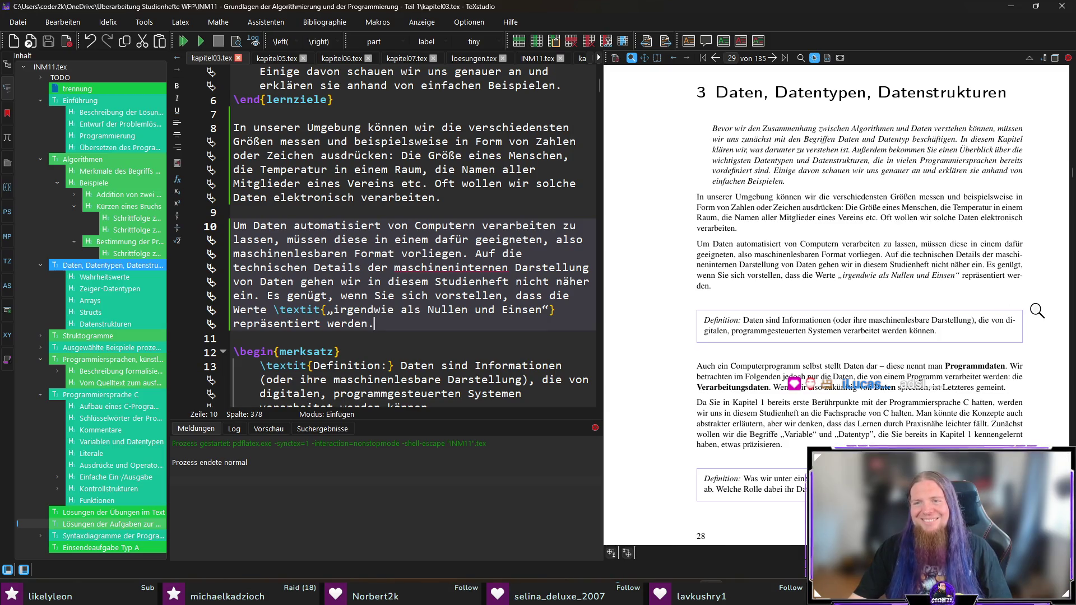
pyautogui.scroll(-1, 1038, 311)
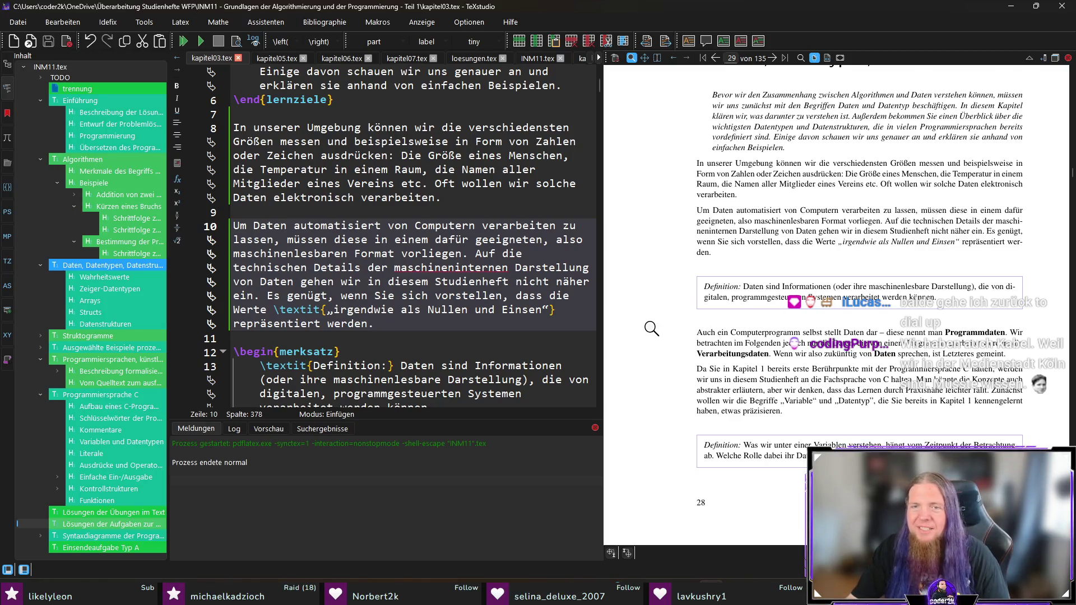
pyautogui.scroll(-2, 650, 330)
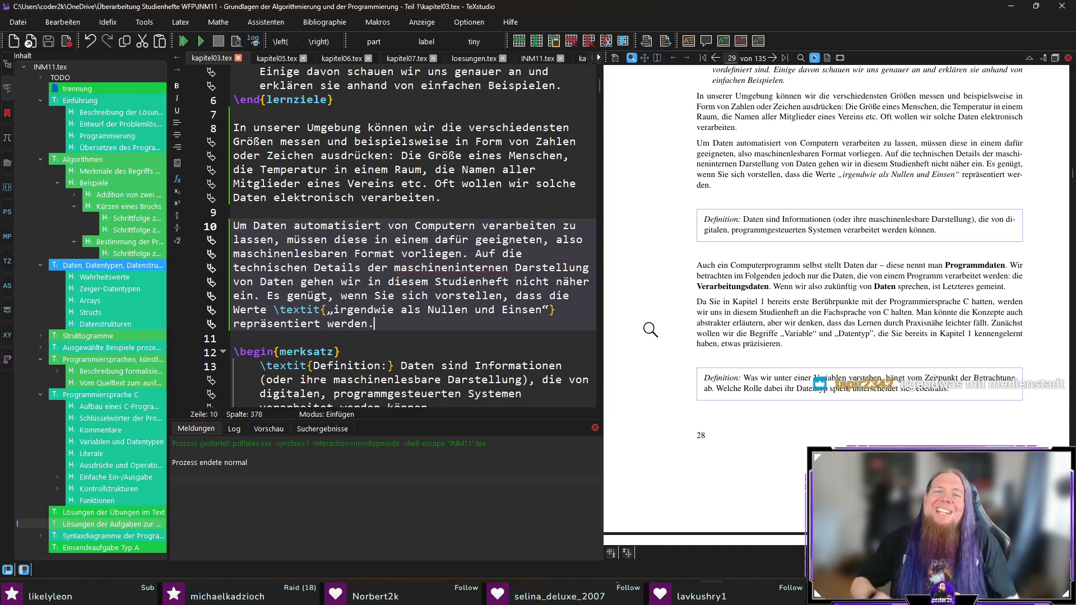
# - Replace 'stellt Daten dar' with 'besteht aus Daten' in the Programmdaten sentence on line 16
pyautogui.keyDown('ctrl'); pyautogui.click(808, 263); pyautogui.keyUp('ctrl')
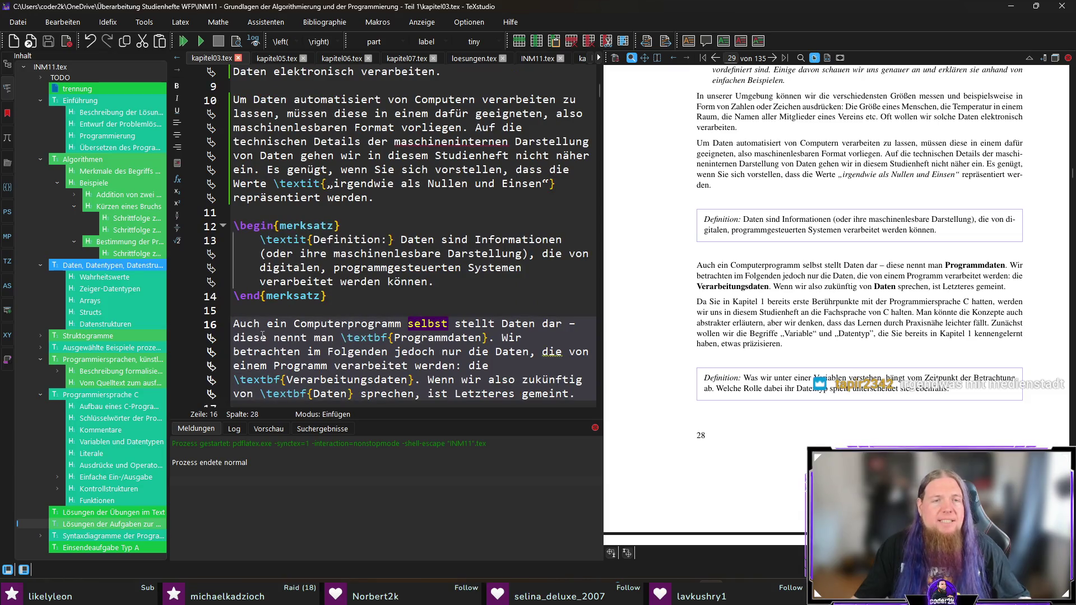
pyautogui.hotkey('shift', 'Right')
pyautogui.hotkey('shift', 'Right')
pyautogui.hotkey('shift', 'Right')
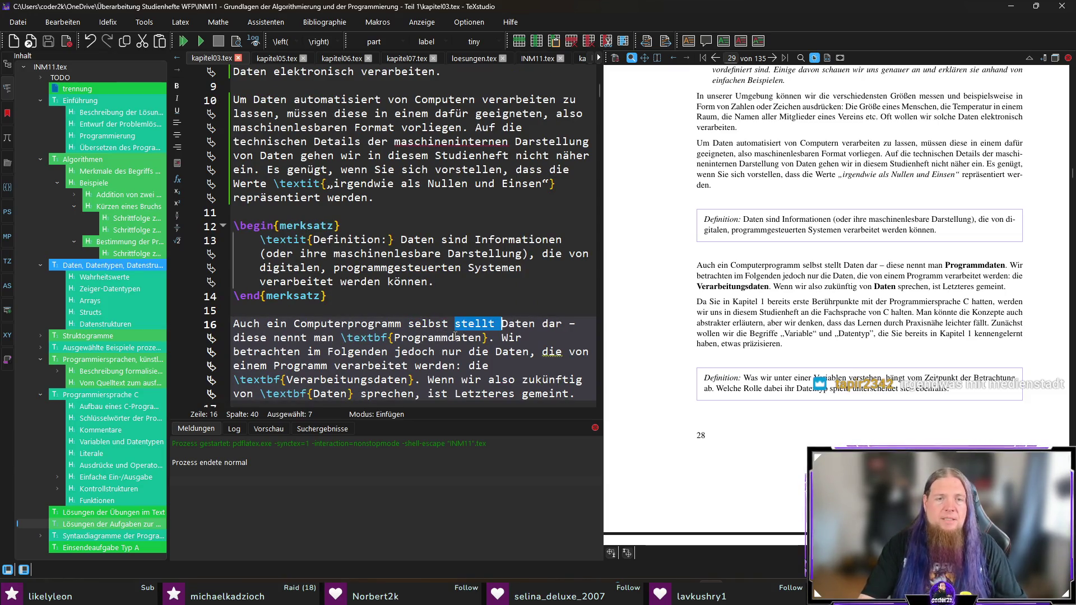
pyautogui.hotkey('shift', 'Left')
pyautogui.hotkey('shift', 'Left')
pyautogui.hotkey('shift', 'Left')
pyautogui.write('besteht aus Daten')
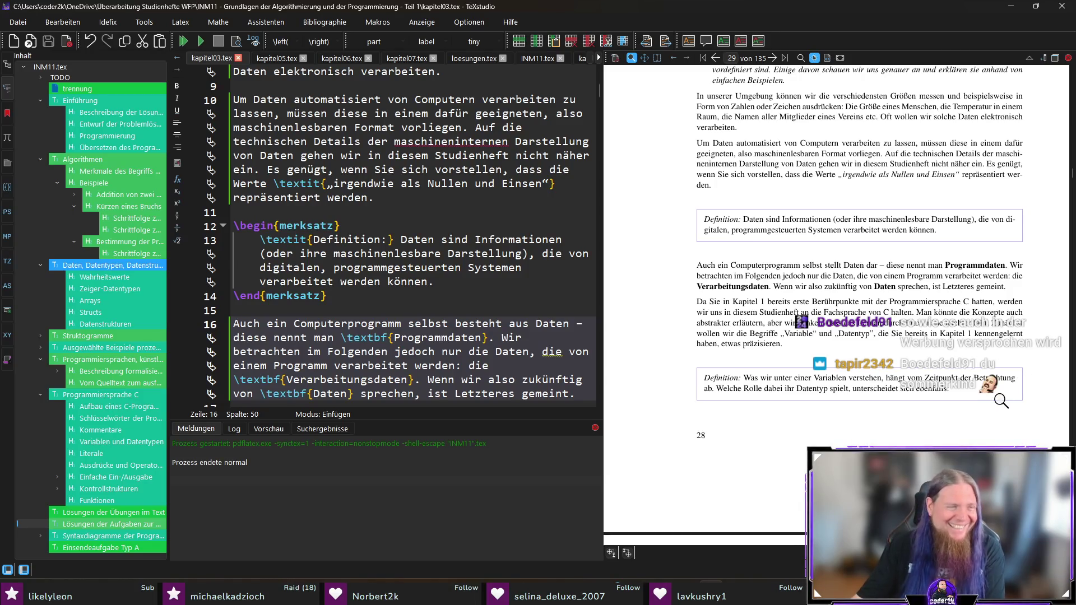
pyautogui.scroll(-1, 978, 391)
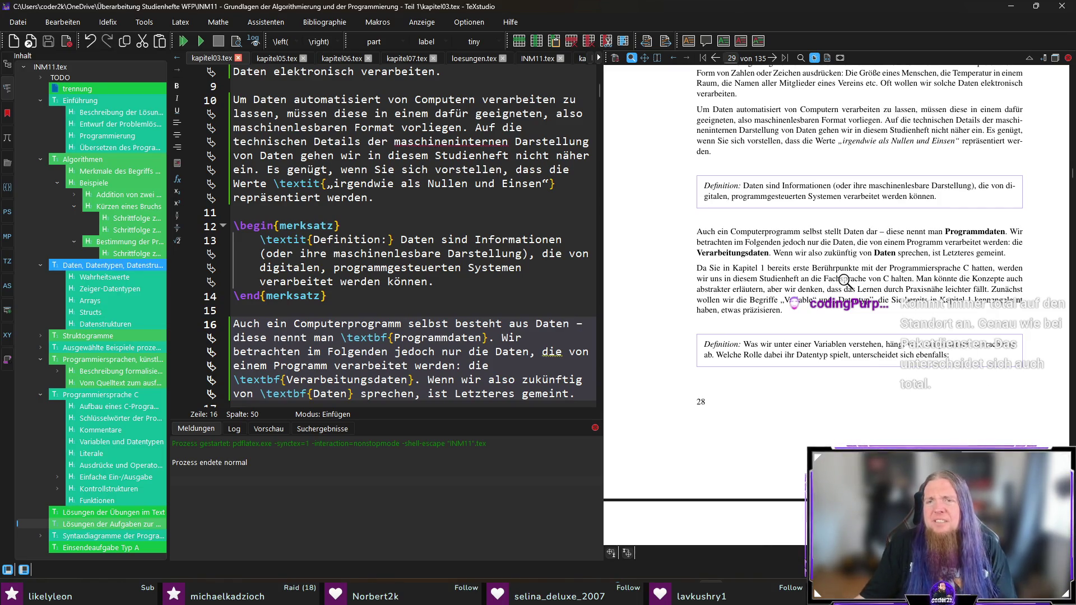
# - Change 'Fachsprache von C' to 'Fachbegriffe von C' on line 18
pyautogui.scroll(-3, 392, 281)
pyautogui.click(261, 324)
pyautogui.moveTo(308, 324); pyautogui.dragTo(262, 326)
pyautogui.write('begriffe')
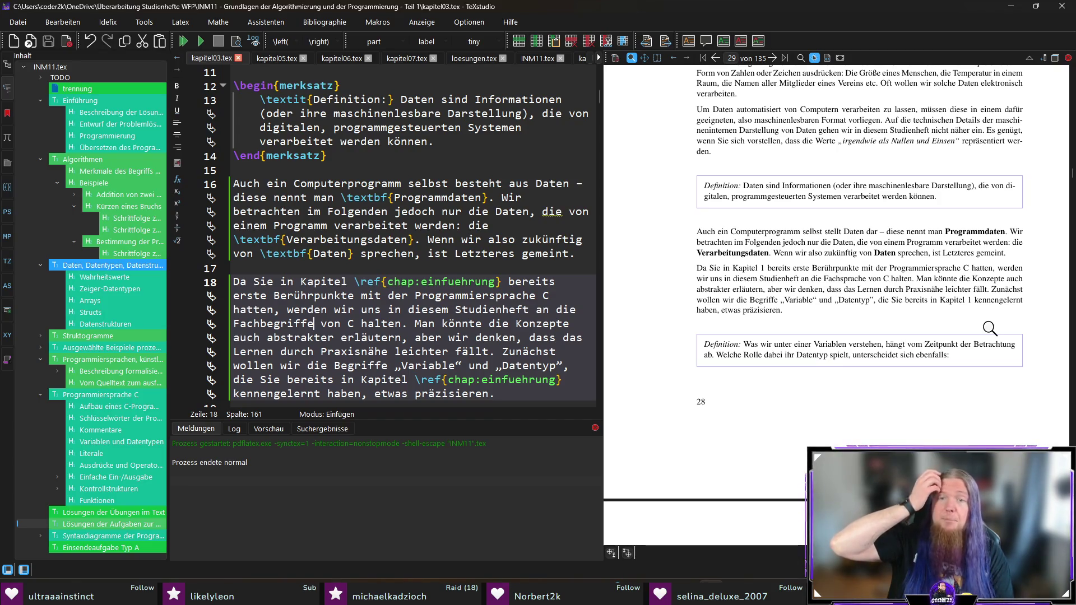
# - Respell 'Compiletime' as 'Compile Time' in the first enumerate item on line 24
pyautogui.scroll(-3, 990, 328)
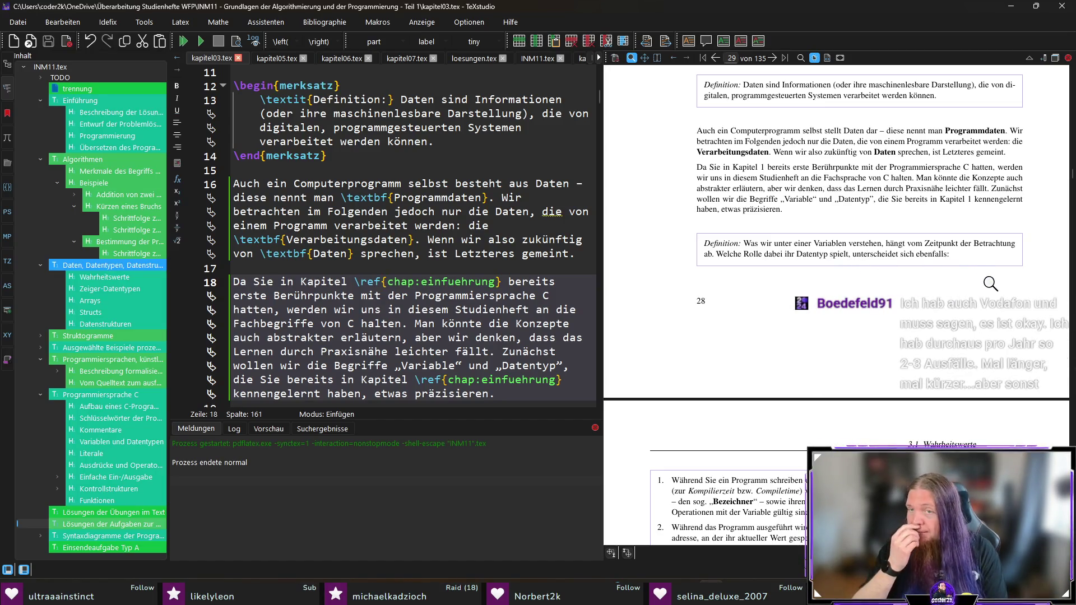
pyautogui.scroll(-5, 418, 287)
pyautogui.click(390, 268)
pyautogui.press('Delete')
pyautogui.write('T')
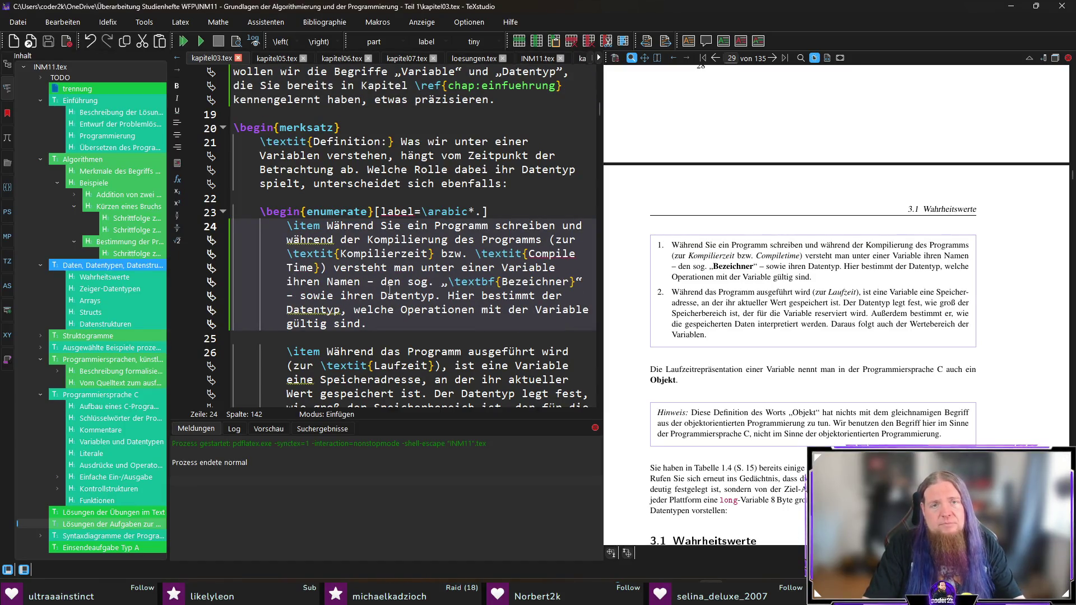
# - Recompile and confirm the first definition item in the preview now reads 'Compile Time'
pyautogui.press('F5')
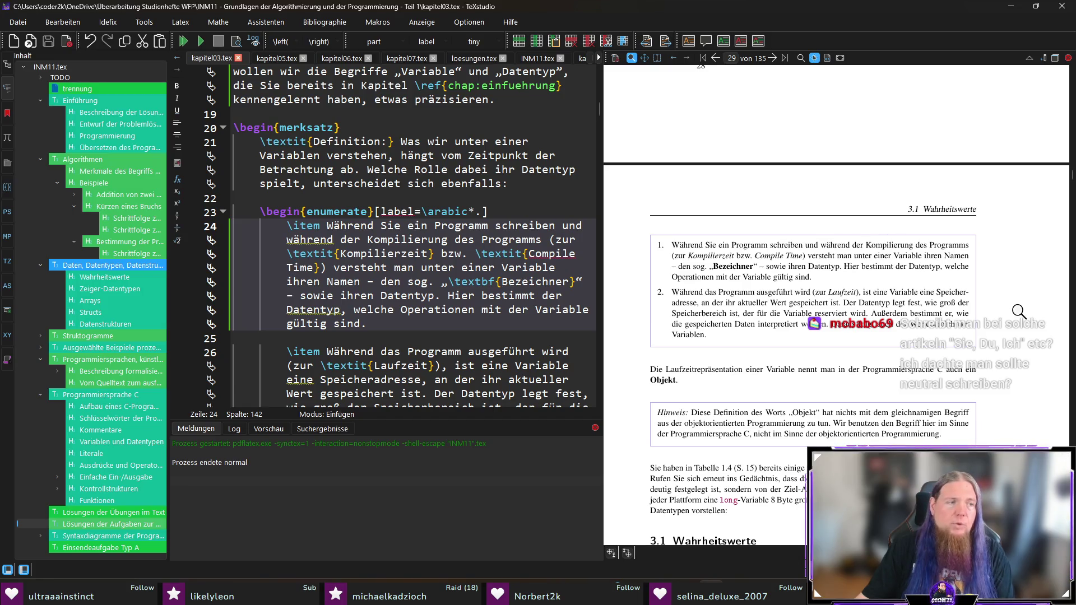
pyautogui.click(712, 255)
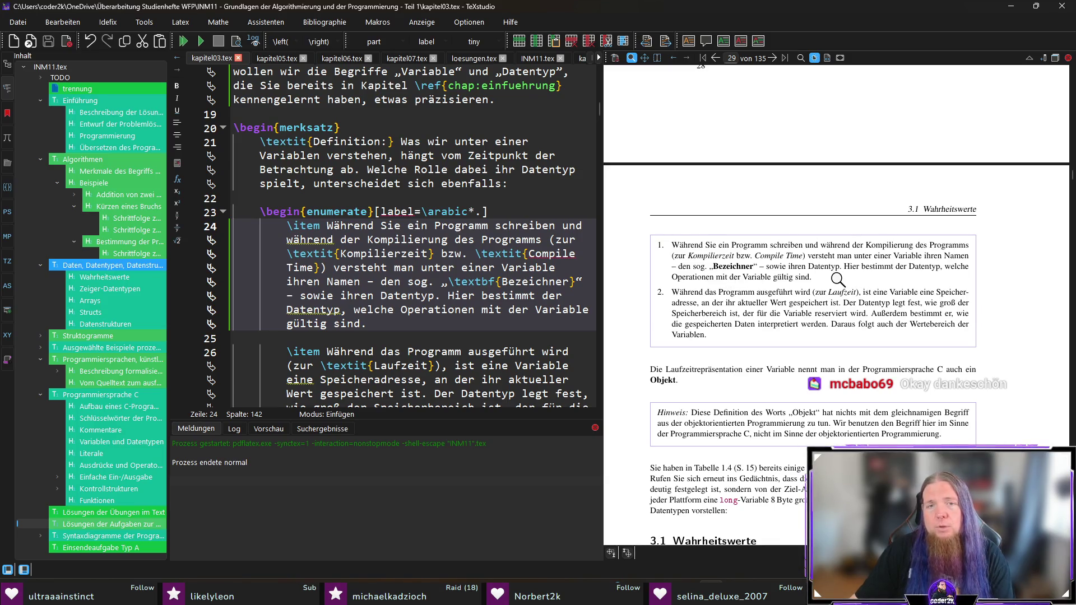
pyautogui.click(286, 324)
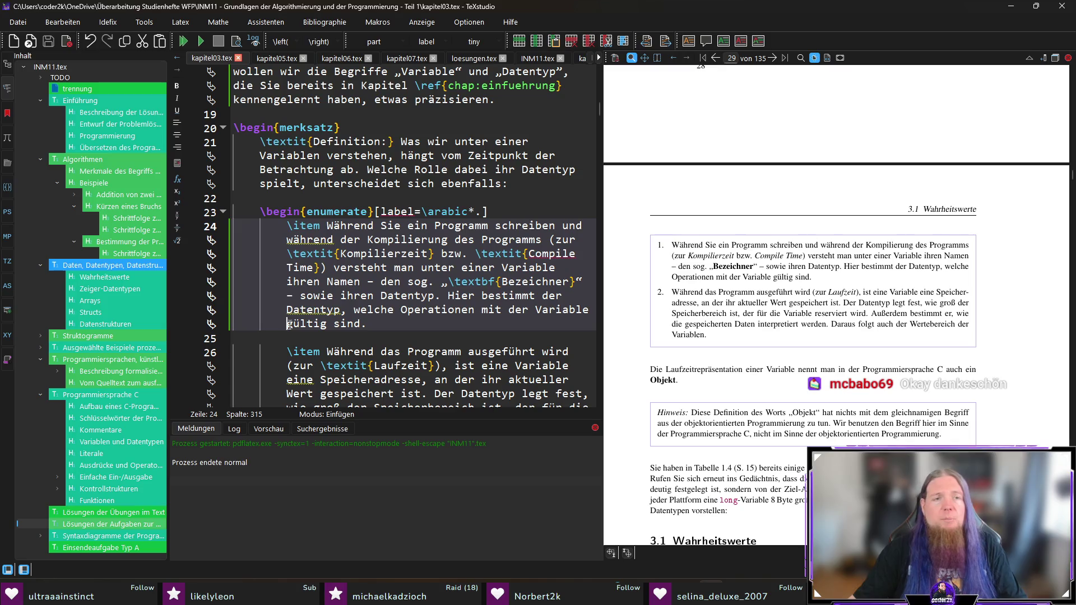
# - Insert 'möglich bzw.' before 'gültig' on line 24, then sync to the 'Sie haben in Tabelle 1.4' paragraph source
pyautogui.write('möglich b')
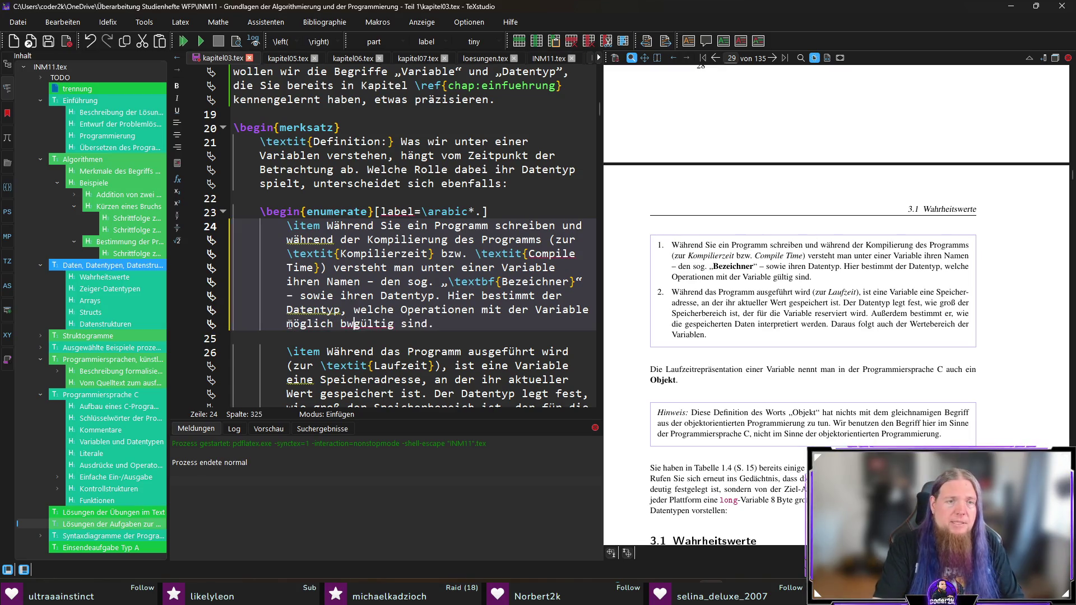
pyautogui.write('zw.')
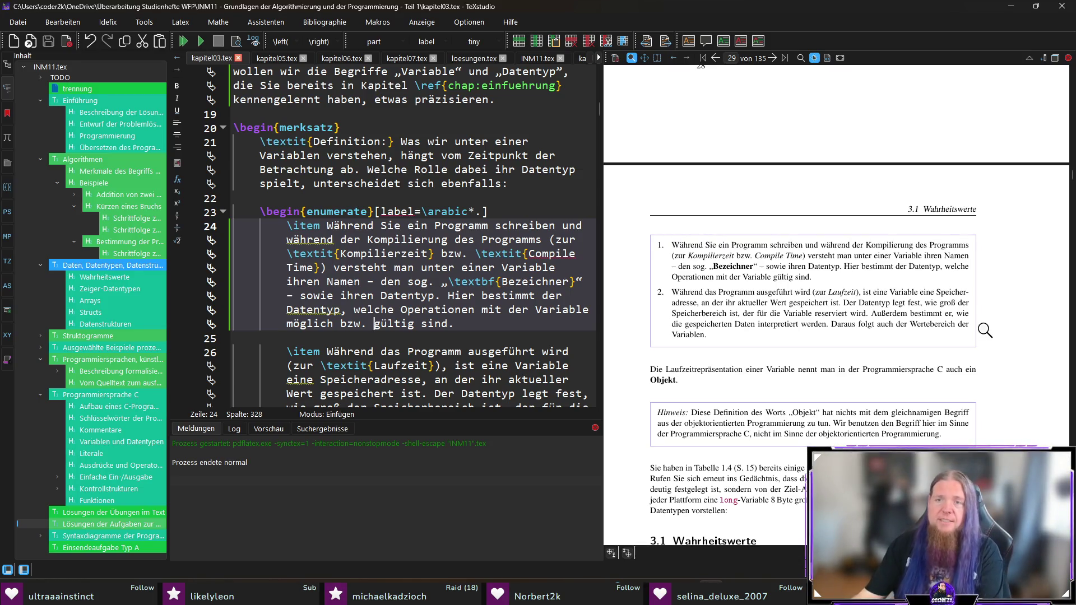
pyautogui.scroll(-3, 1011, 336)
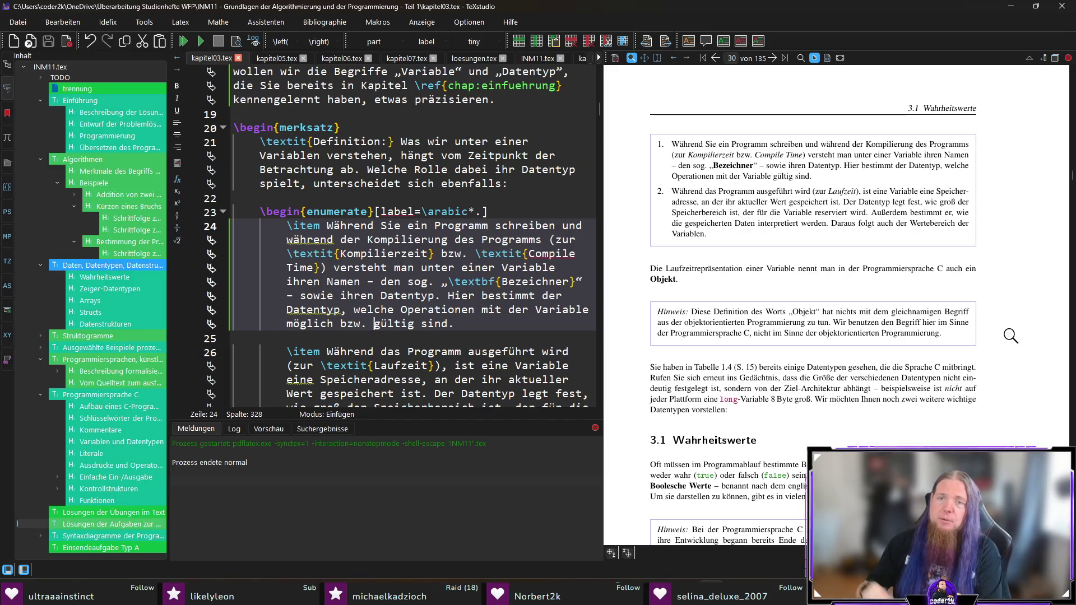
pyautogui.scroll(-3, 1010, 335)
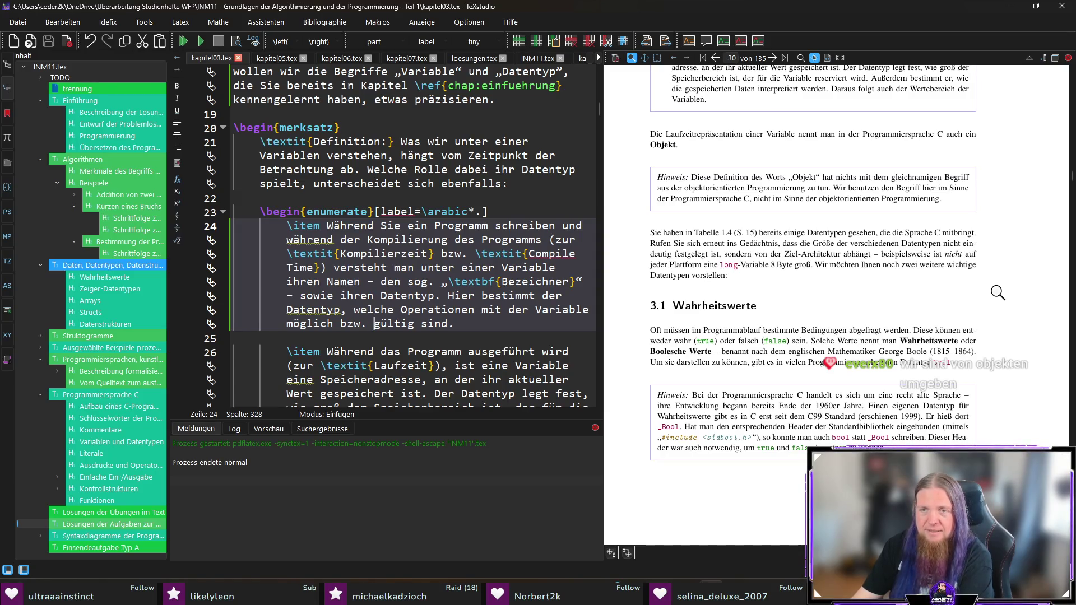
pyautogui.keyDown('ctrl'); pyautogui.click(756, 250); pyautogui.keyUp('ctrl')
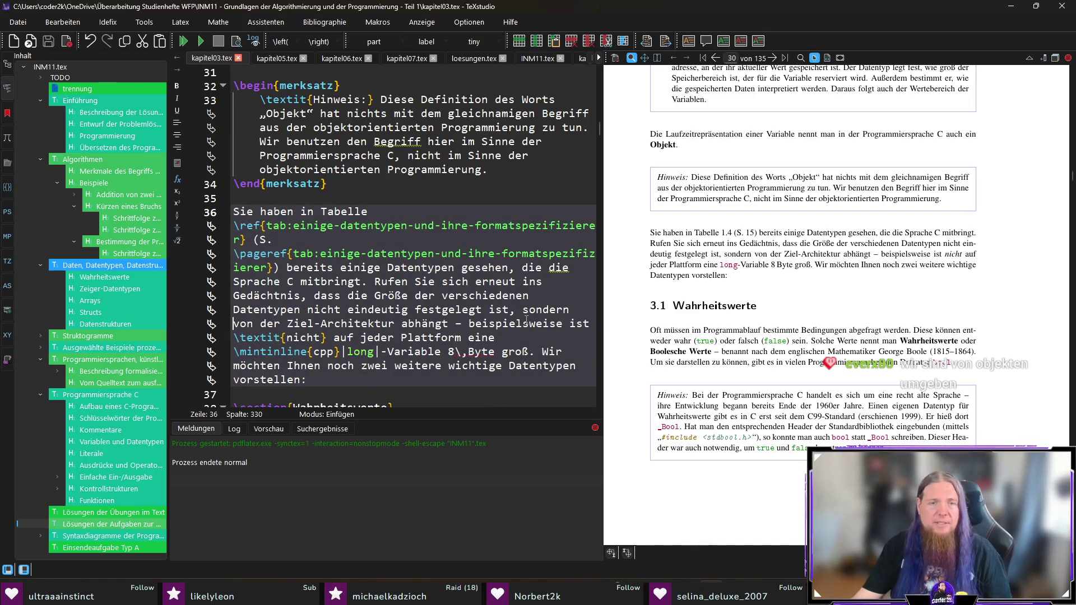
# - Change 'von der Ziel-Architektur' to 'vom Zielsystem', rebuild, and sync to Boole's dates in the source
pyautogui.moveTo(247, 323); pyautogui.dragTo(395, 324)
pyautogui.write('m Zielsystem')
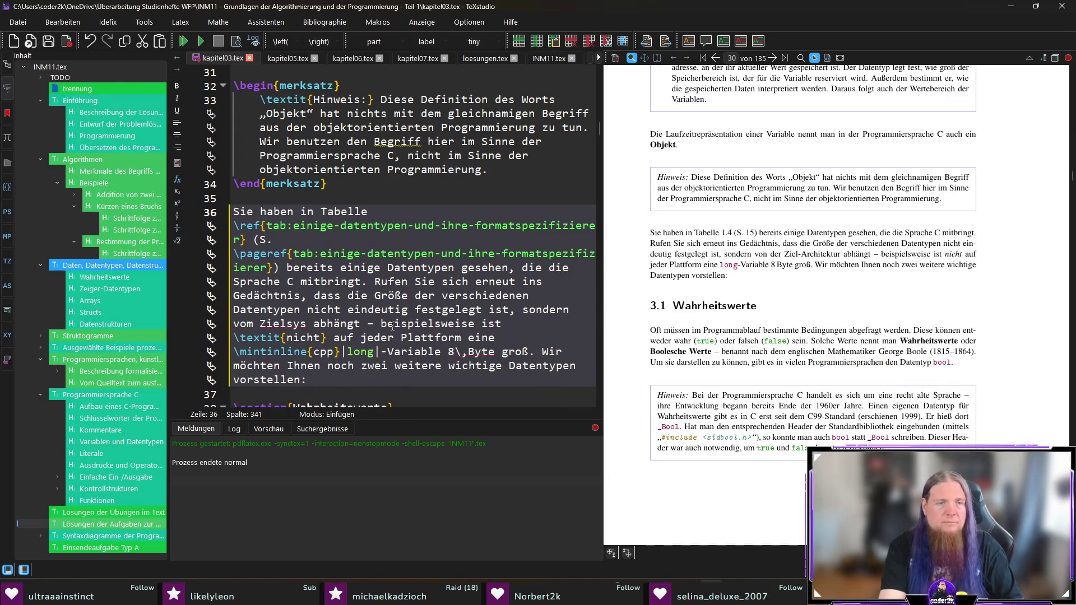
pyautogui.press('F5')
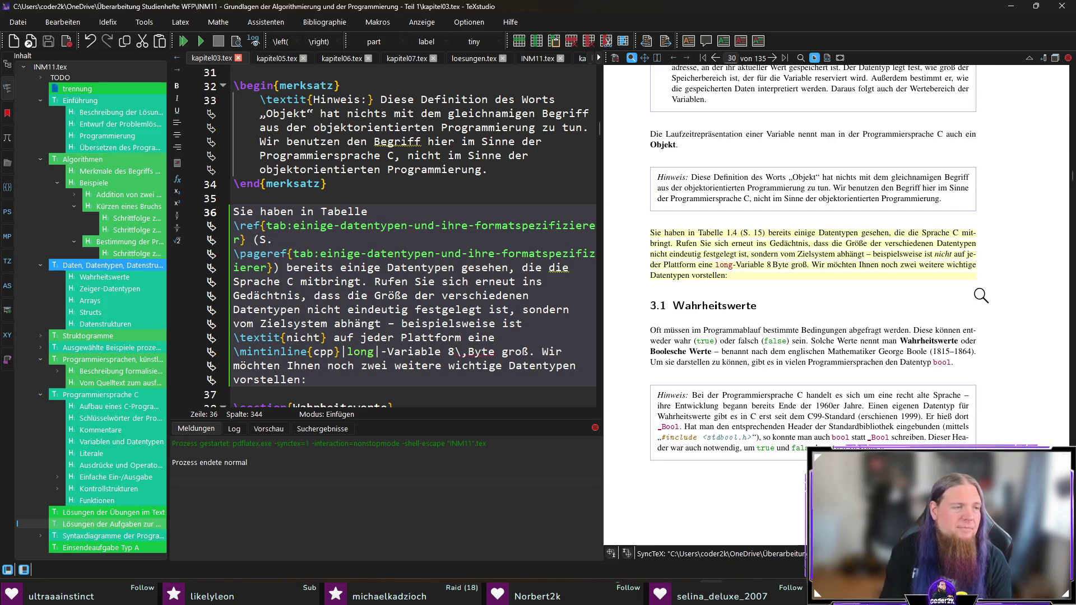
pyautogui.scroll(-3, 1037, 325)
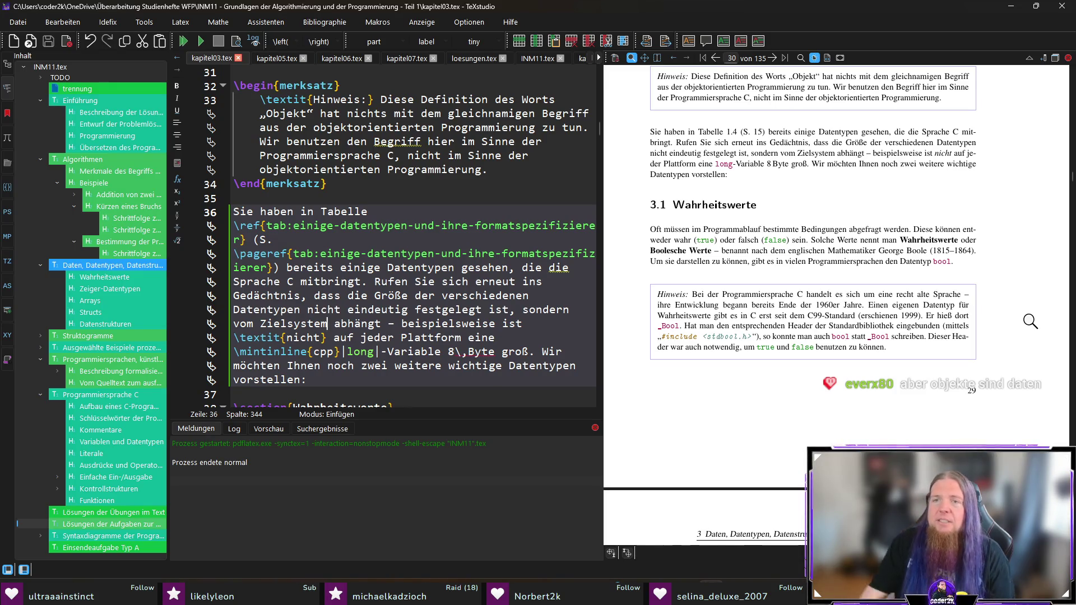
pyautogui.keyDown('ctrl'); pyautogui.click(953, 250); pyautogui.keyUp('ctrl')
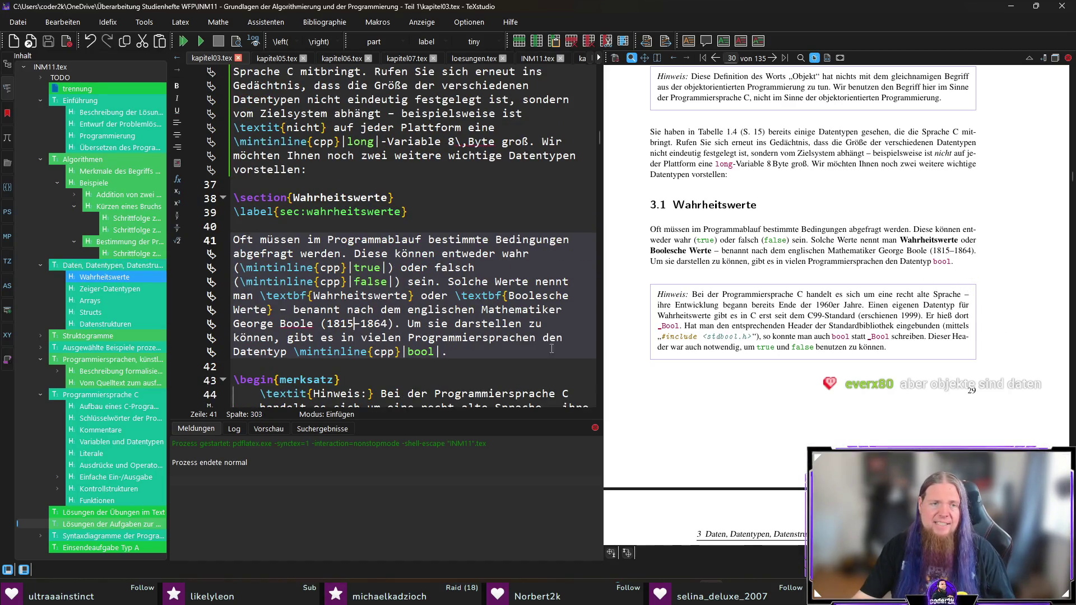
# - Compare the dash in Boole's dates 1815–1864 in the source with the magnified PDF
pyautogui.hotkey('shift', 'Right')
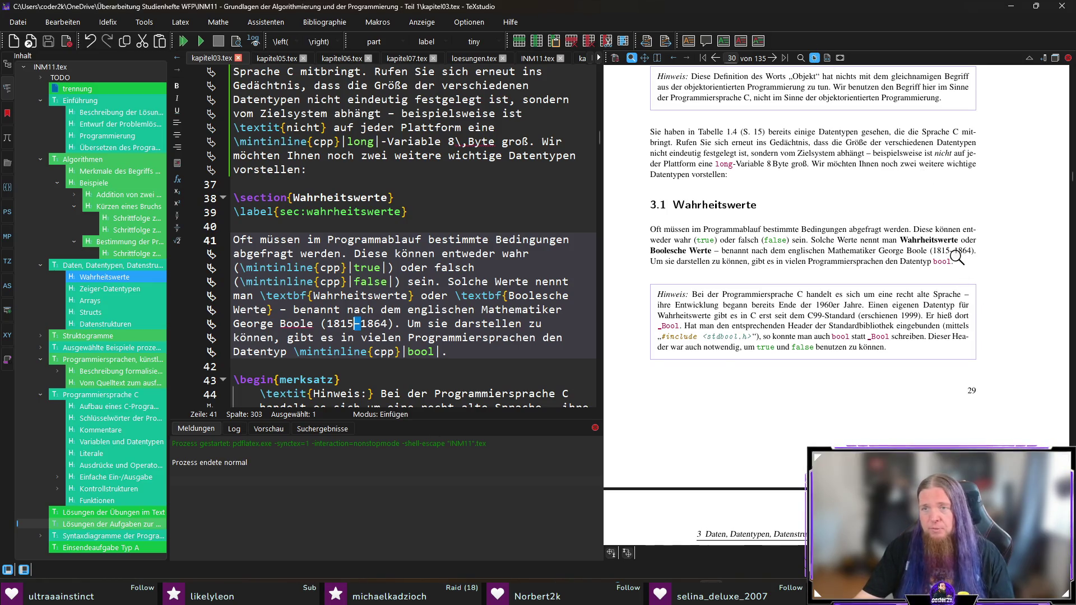
pyautogui.press('Right')
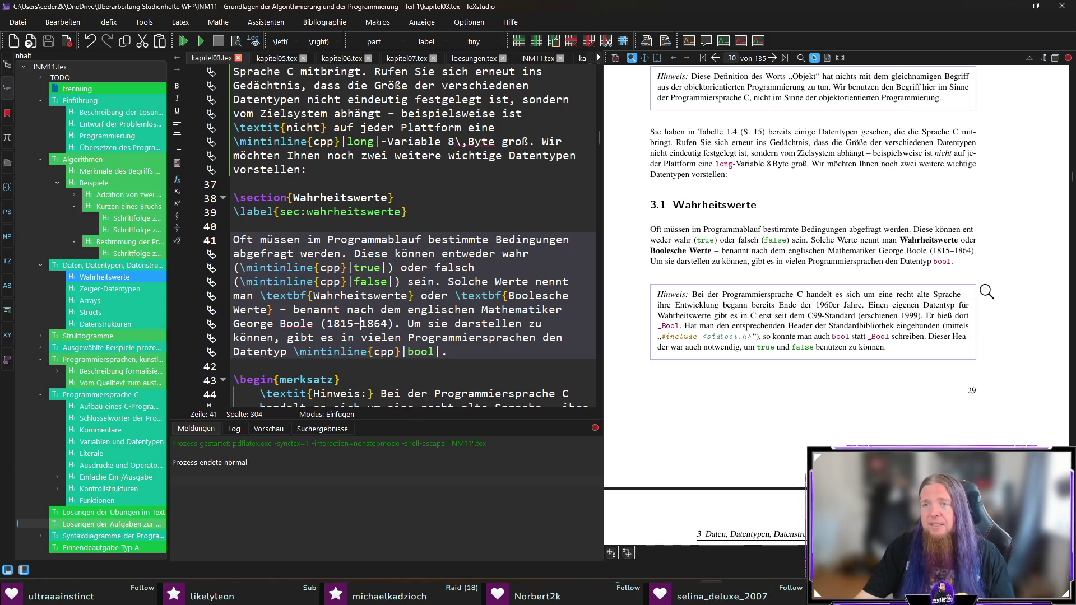
pyautogui.moveTo(956, 259); pyautogui.dragTo(951, 251)
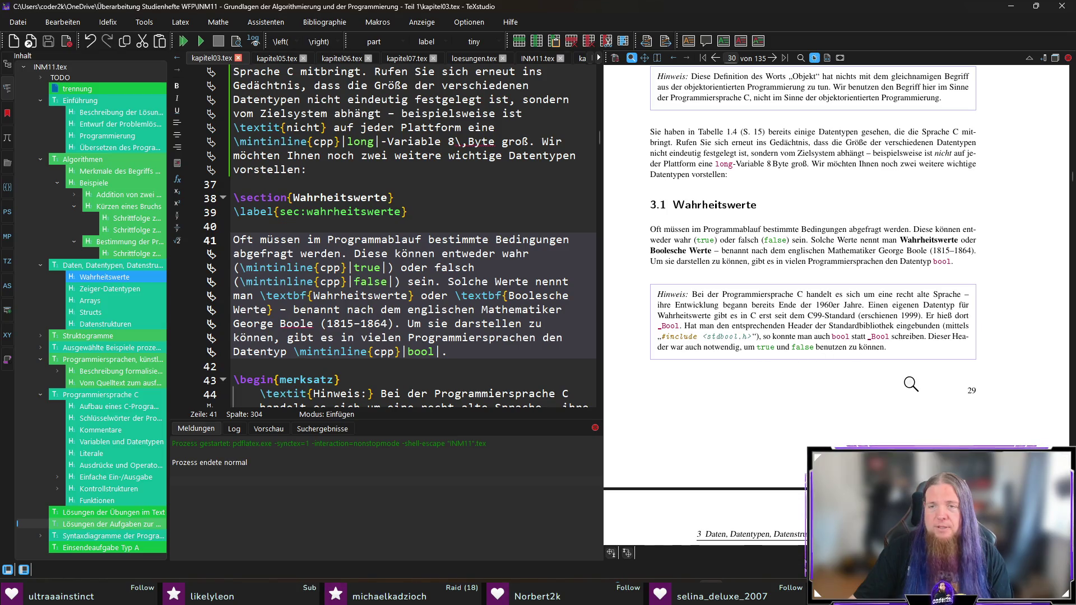
pyautogui.scroll(-3, 918, 375)
# - Scroll the preview to page 31 and magnify the text above the Code 3.1 listing
pyautogui.scroll(-1, 919, 375)
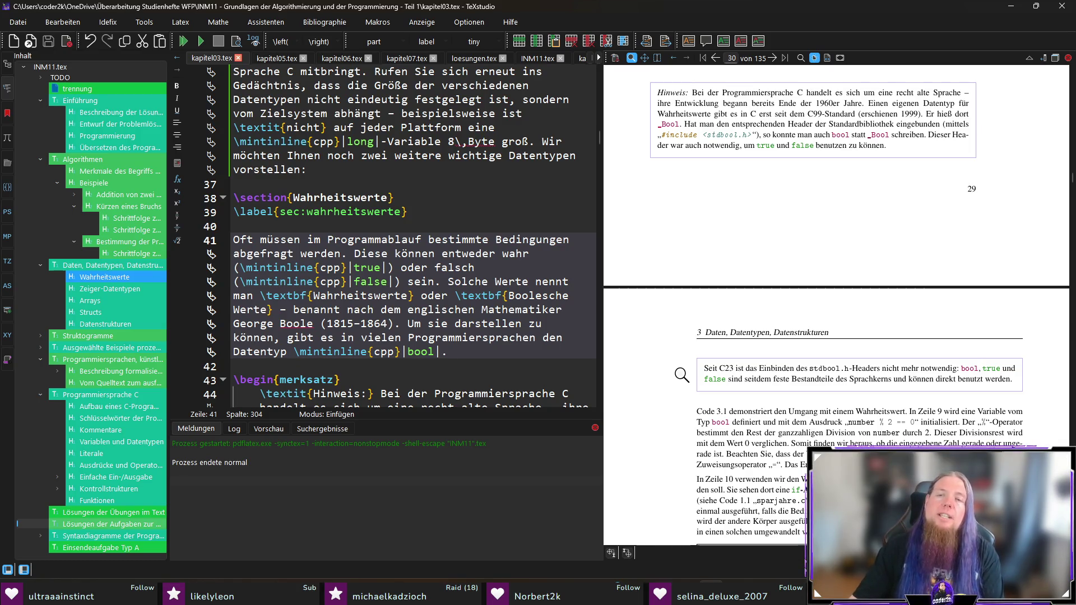
pyautogui.scroll(-2, 685, 370)
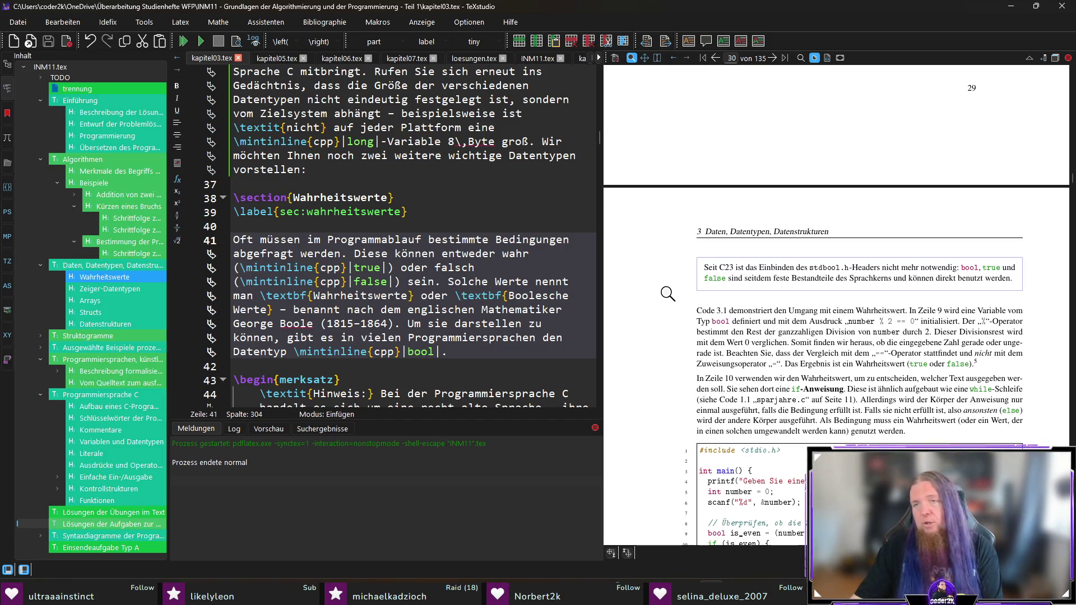
pyautogui.scroll(-1, 676, 316)
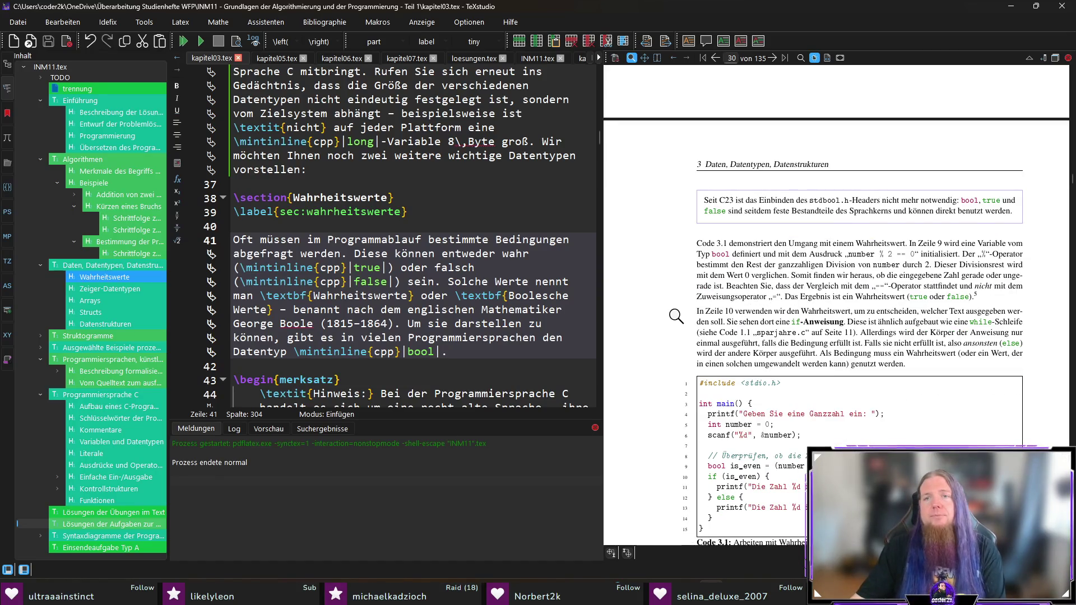
pyautogui.scroll(-1, 673, 290)
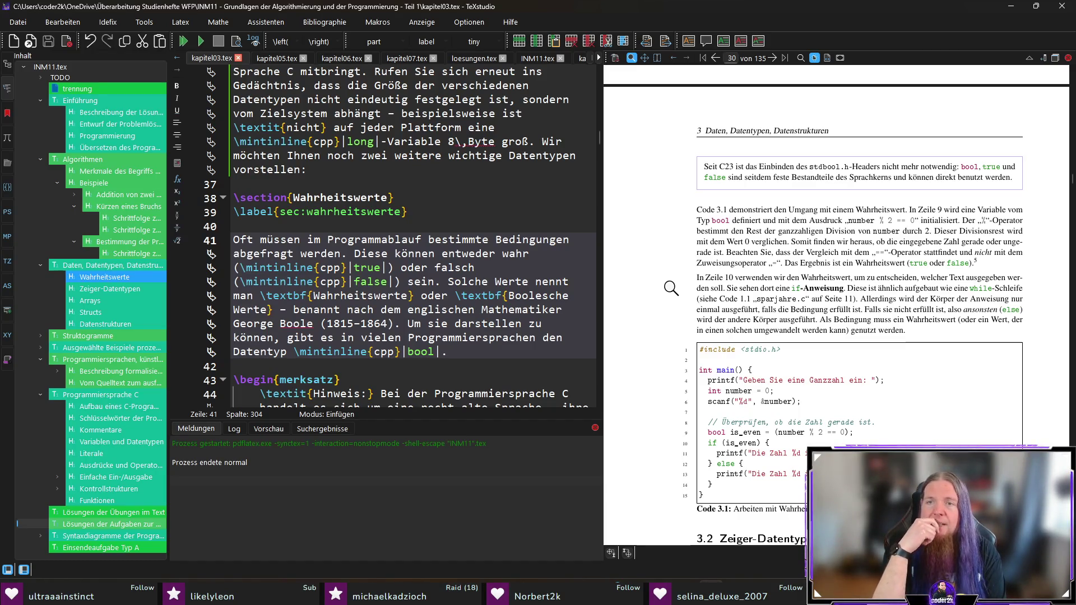
pyautogui.scroll(-2, 672, 288)
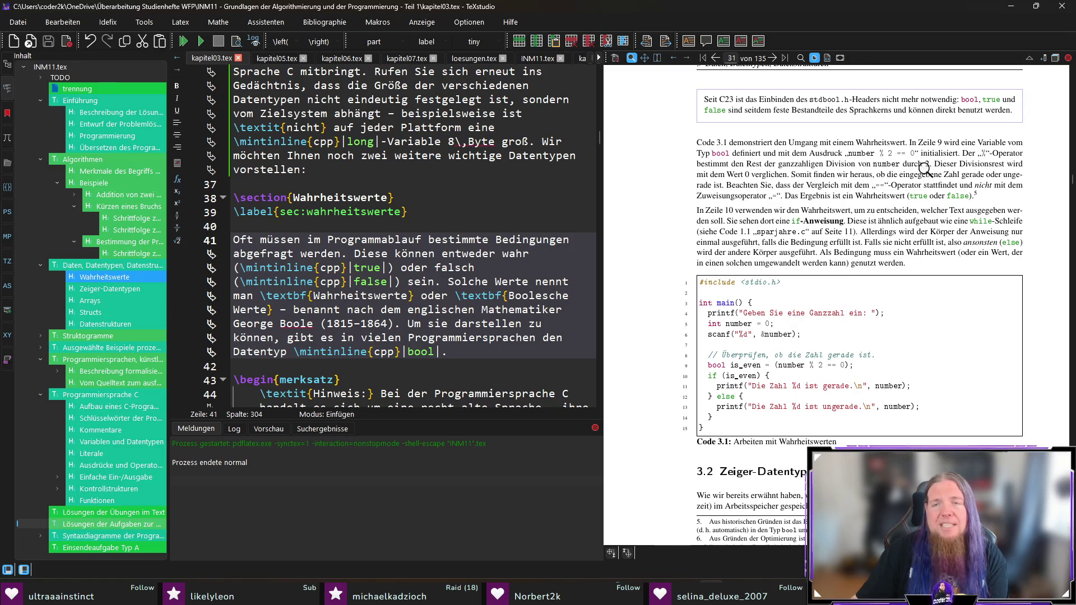
pyautogui.moveTo(882, 155); pyautogui.dragTo(881, 154)
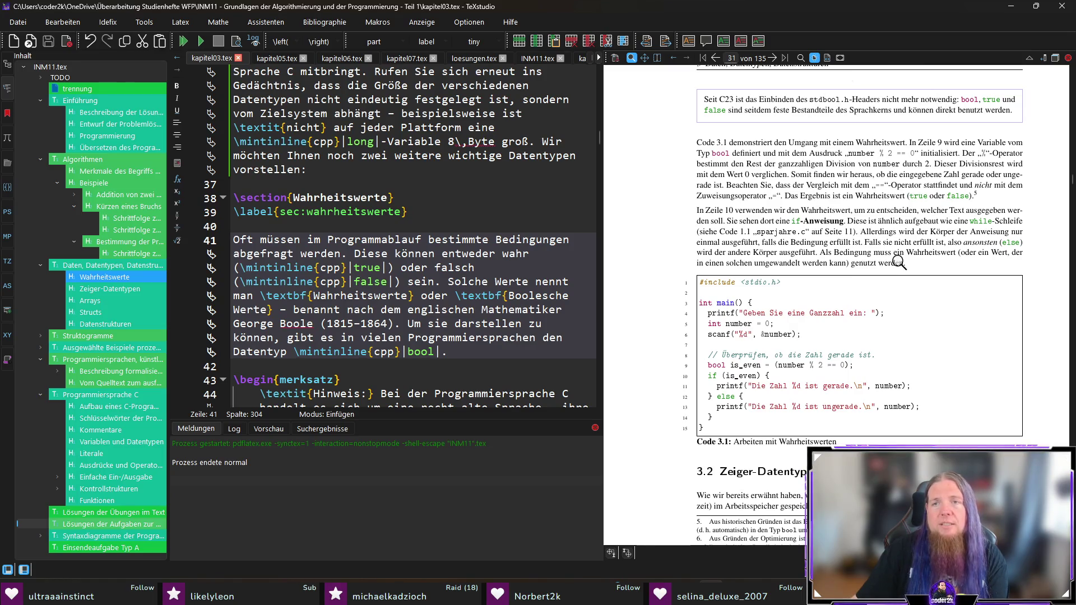
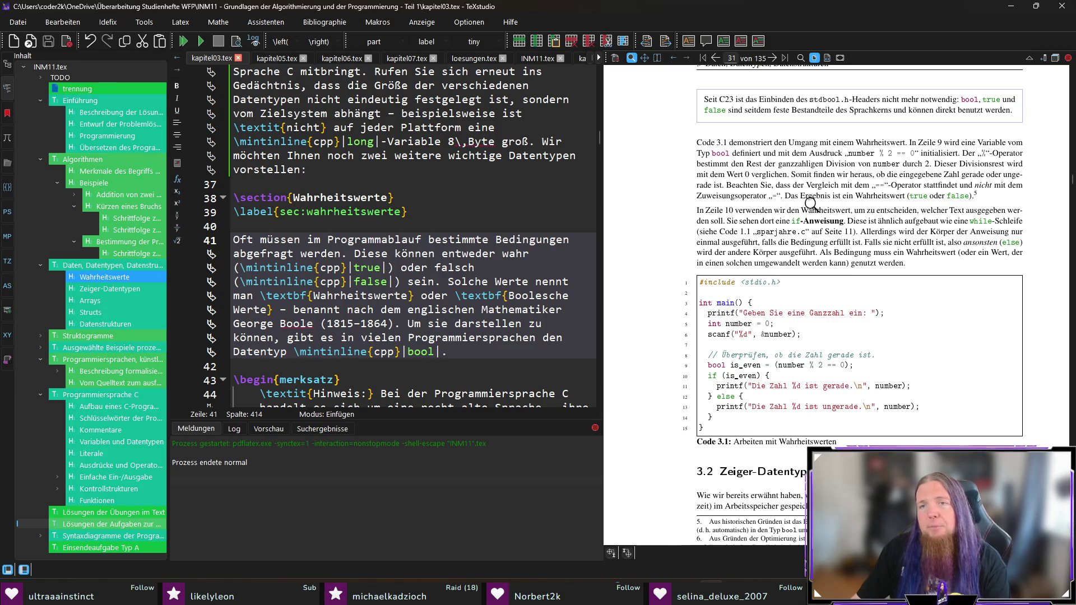
# - Scroll through the page and magnify the paragraph text for a closer read
pyautogui.scroll(-3, 987, 205)
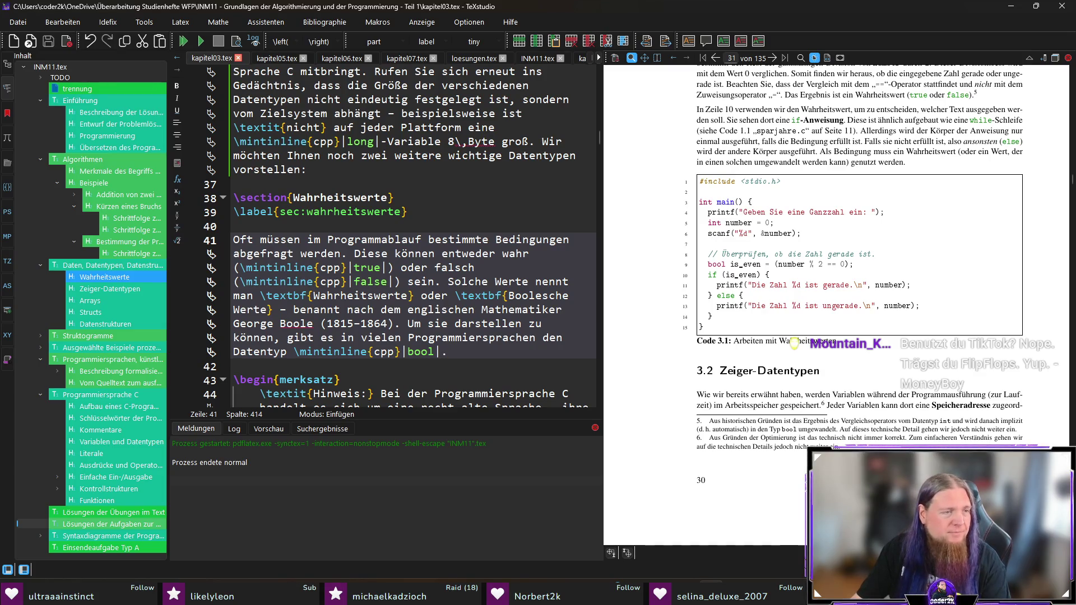
pyautogui.scroll(1, 794, 343)
pyautogui.scroll(3, 916, 432)
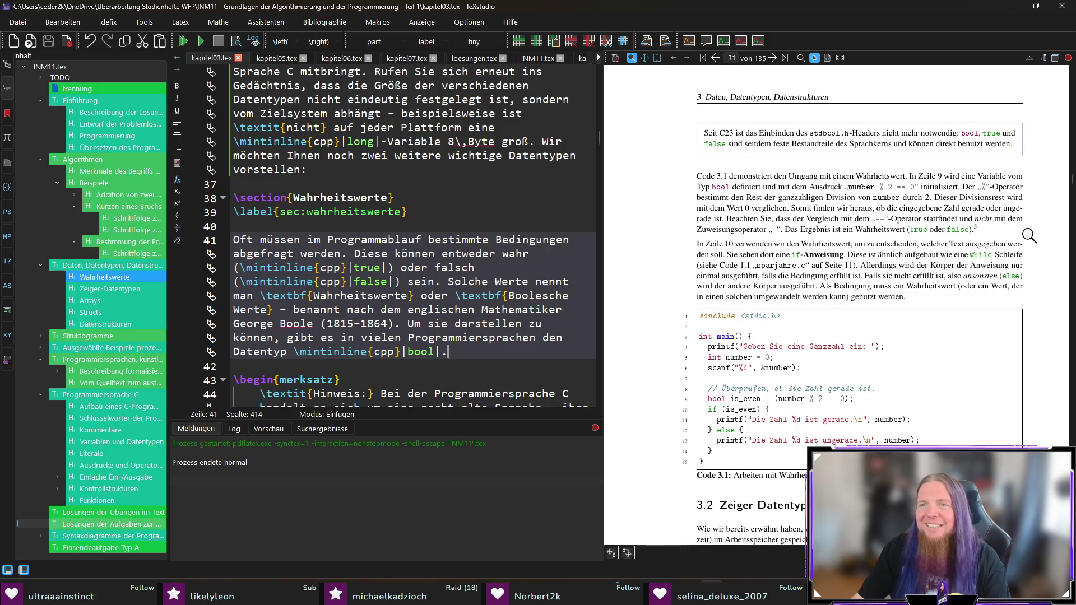
pyautogui.scroll(-1, 1036, 245)
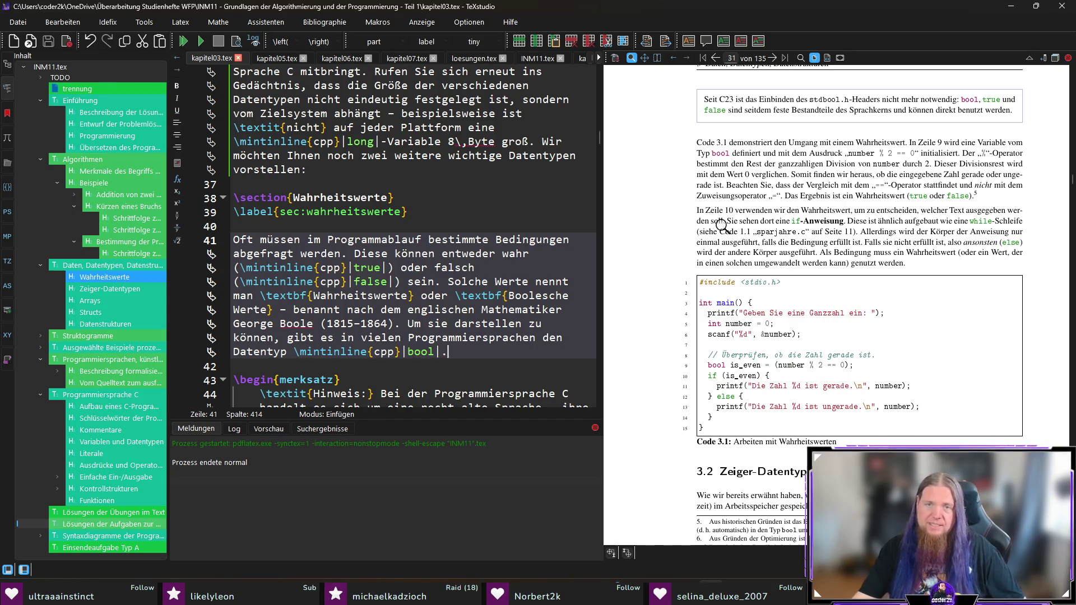
pyautogui.moveTo(707, 227); pyautogui.dragTo(1008, 232)
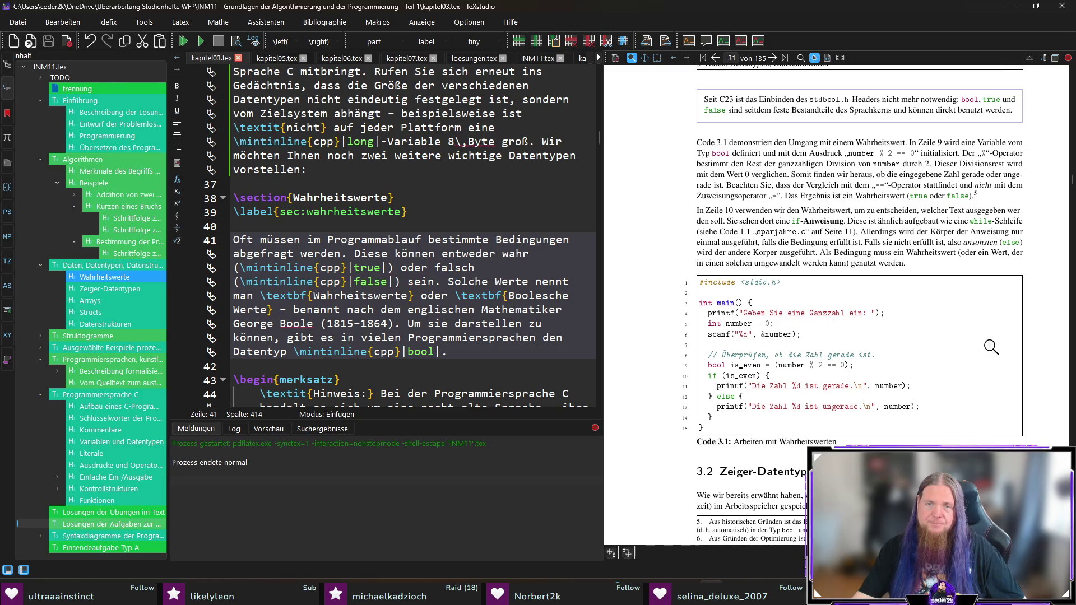
pyautogui.scroll(-1, 986, 348)
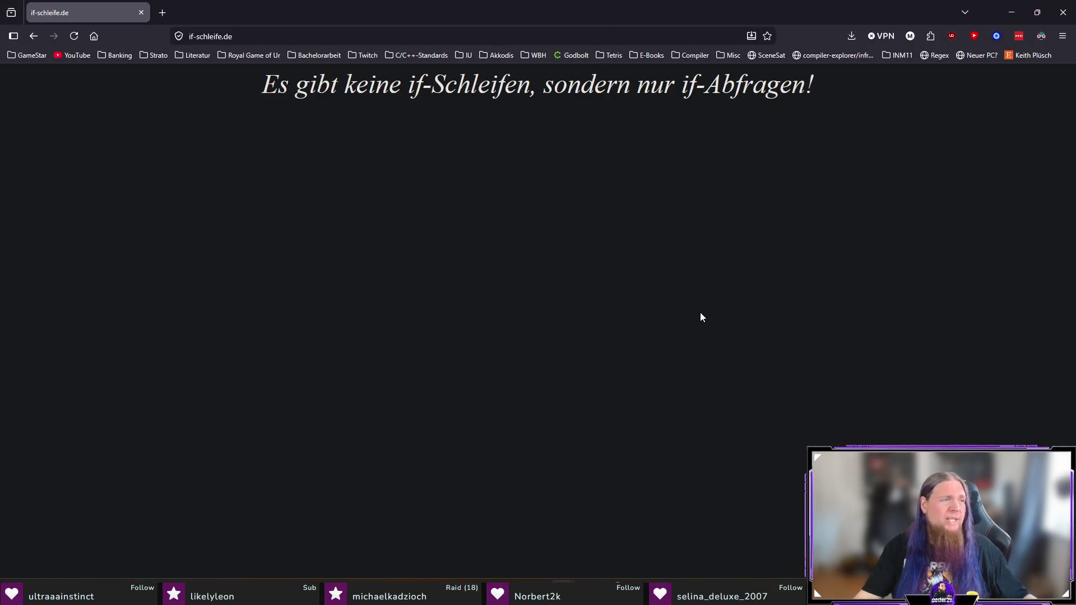
# - Select the heading sentence and the word 'Abfragen' on if-schleife.de, then close Firefox
pyautogui.moveTo(261, 89)
pyautogui.mouseDown()
pyautogui.moveTo(458, 87)
pyautogui.moveTo(876, 153)
pyautogui.mouseUp()
pyautogui.click(683, 268)
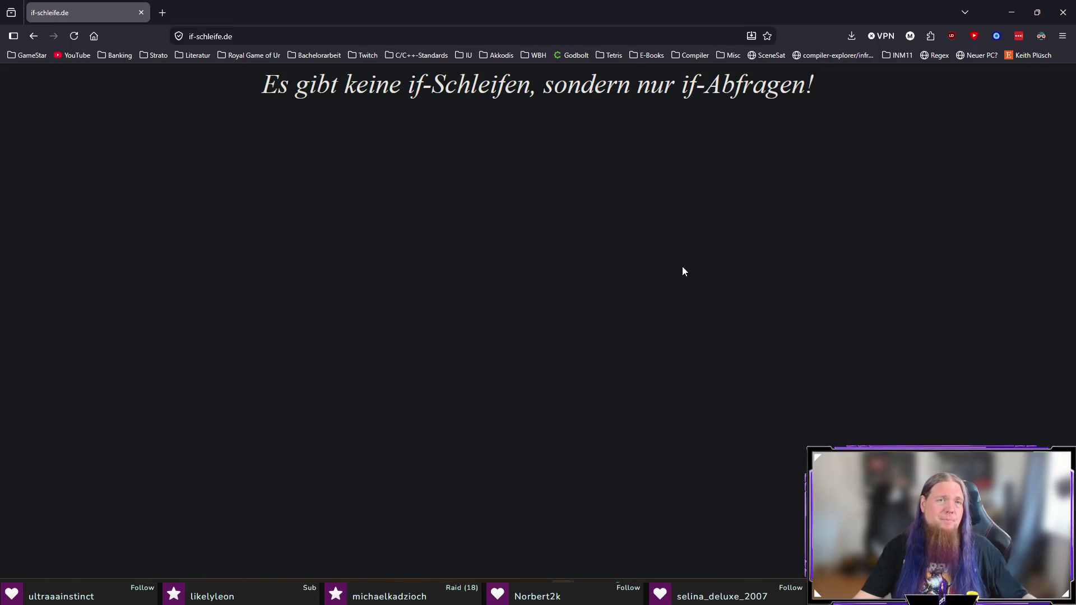
pyautogui.moveTo(262, 87); pyautogui.dragTo(823, 78)
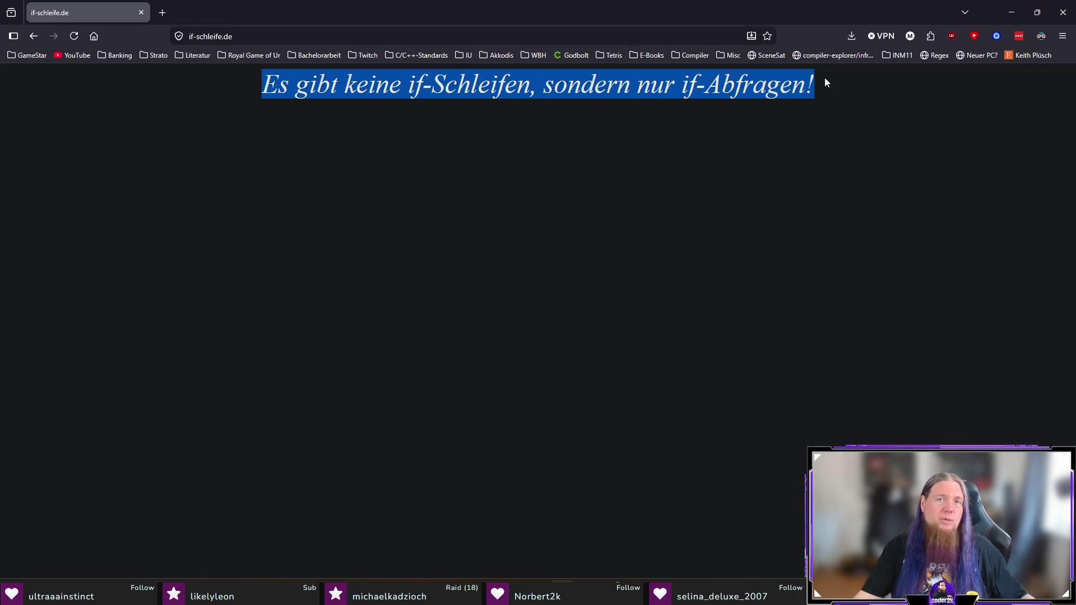
pyautogui.click(709, 200)
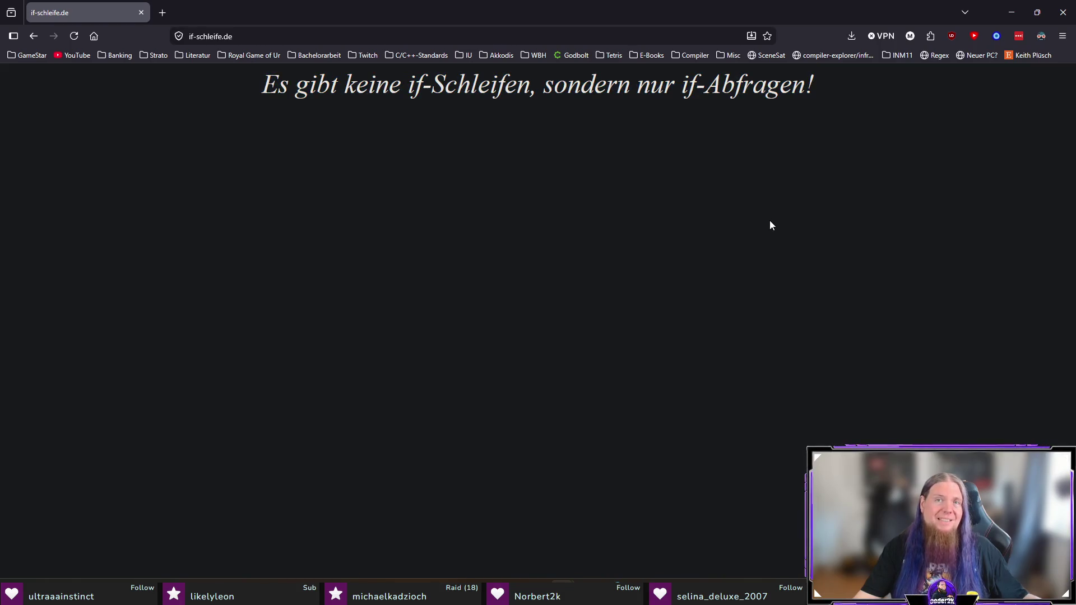
pyautogui.doubleClick(736, 85)
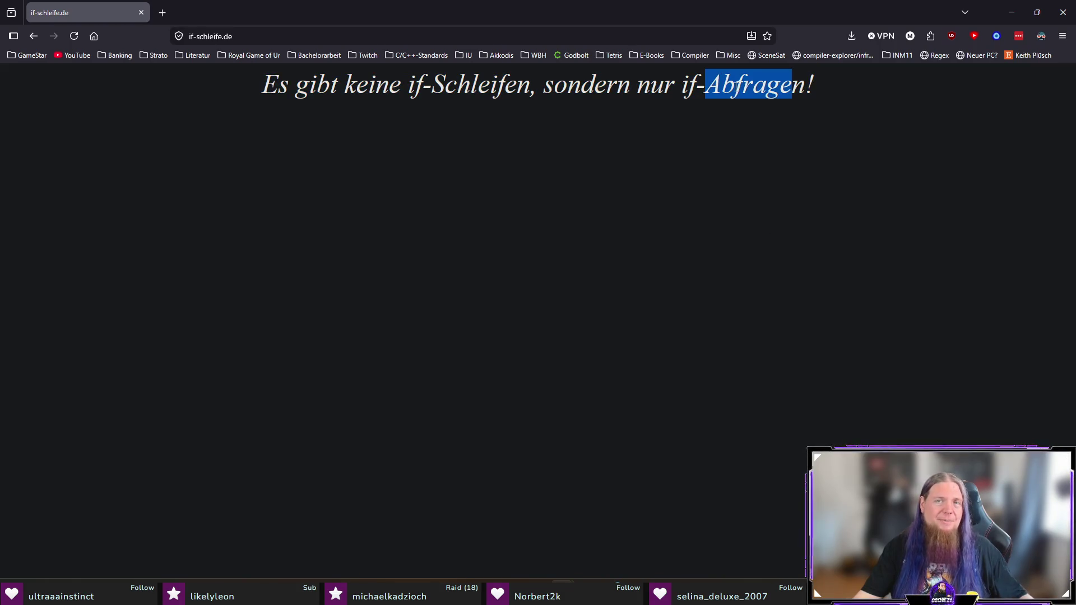
pyautogui.click(798, 205)
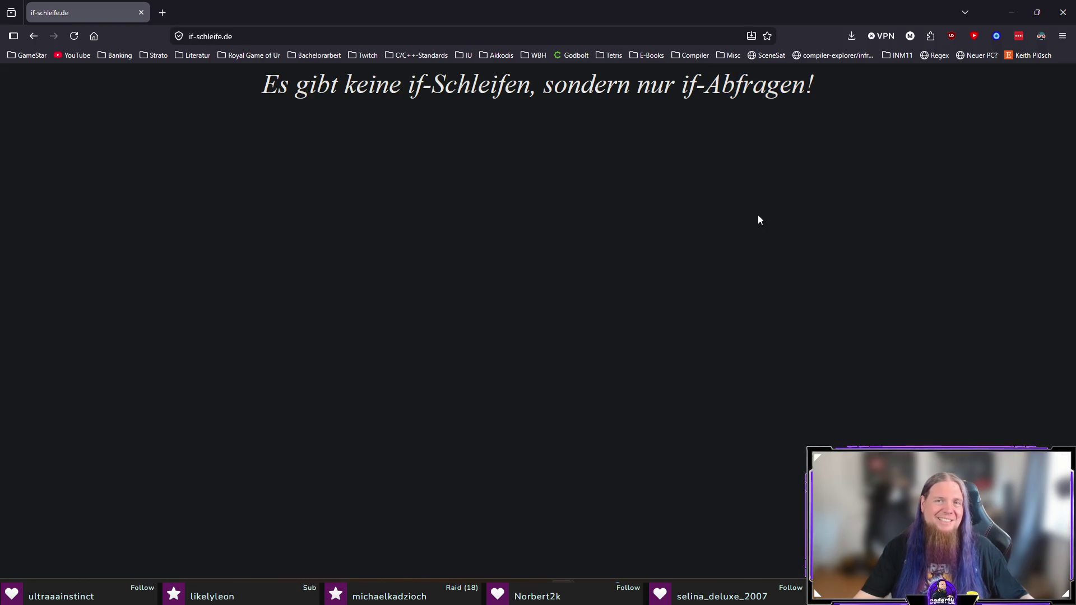
pyautogui.moveTo(706, 85); pyautogui.dragTo(864, 97)
pyautogui.click(810, 348)
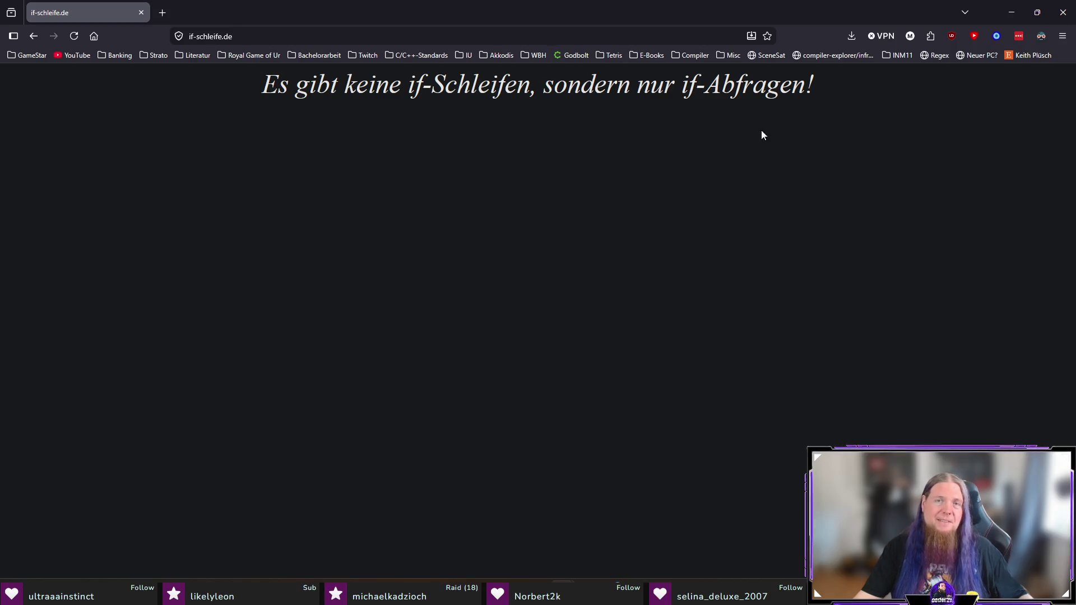
pyautogui.doubleClick(747, 81)
pyautogui.click(853, 167)
pyautogui.click(1064, 12)
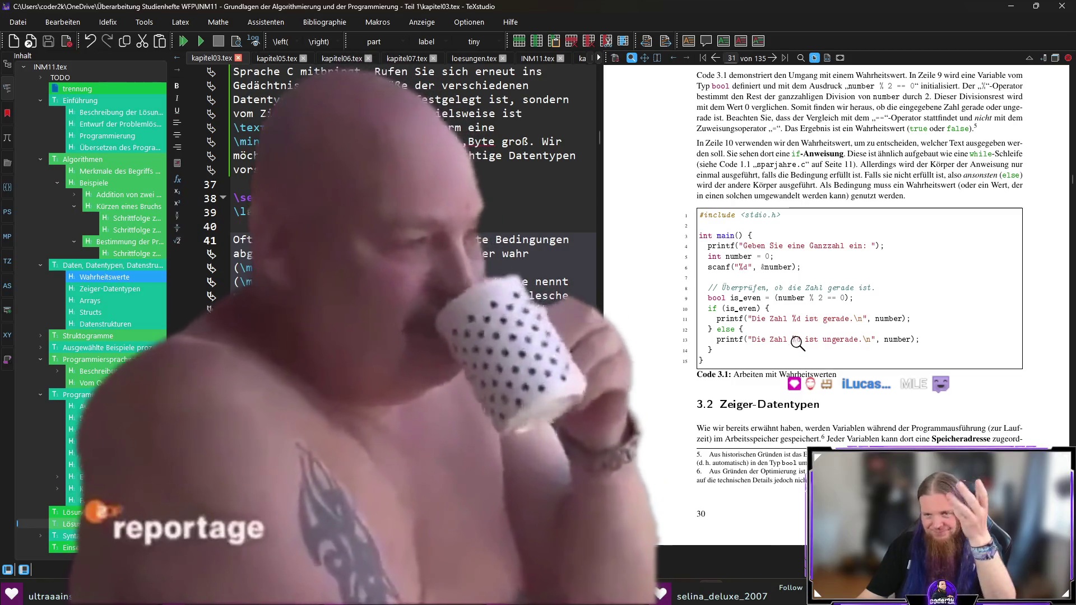
pyautogui.scroll(-3, 671, 312)
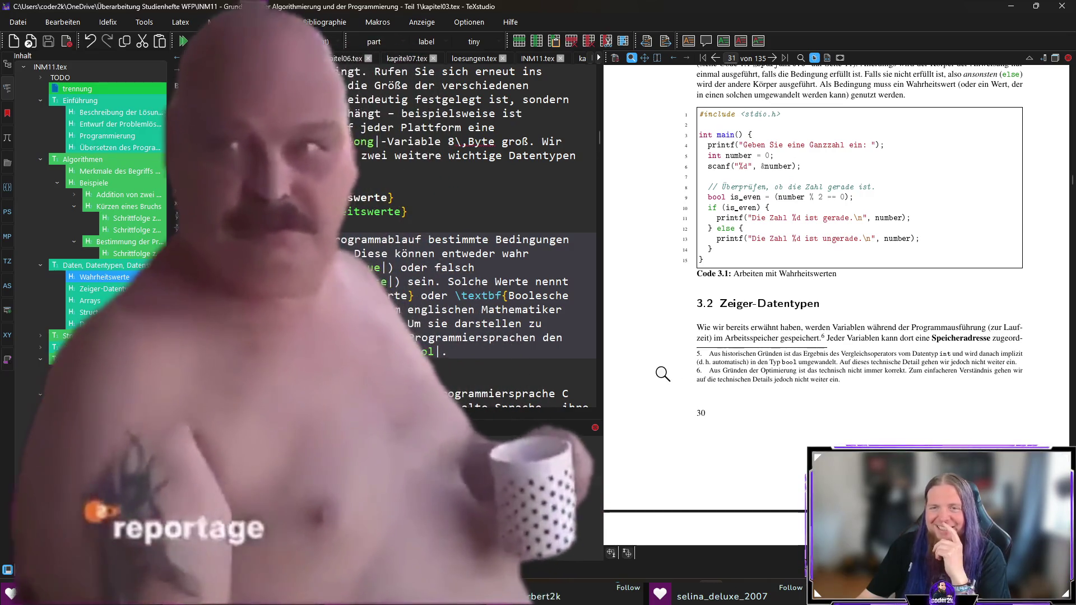
pyautogui.scroll(-1, 663, 373)
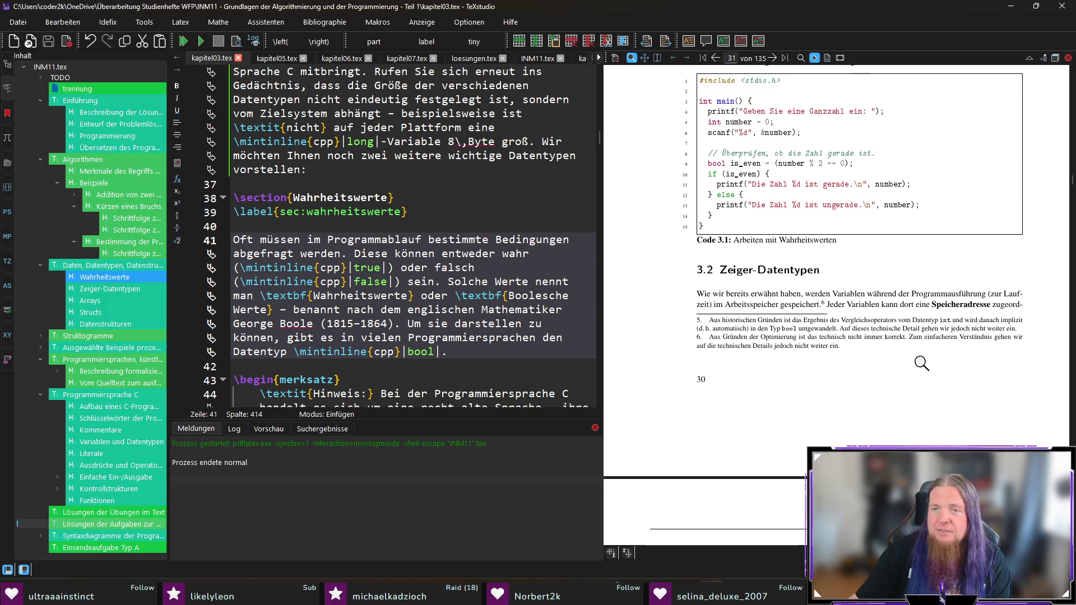
pyautogui.scroll(-3, 968, 368)
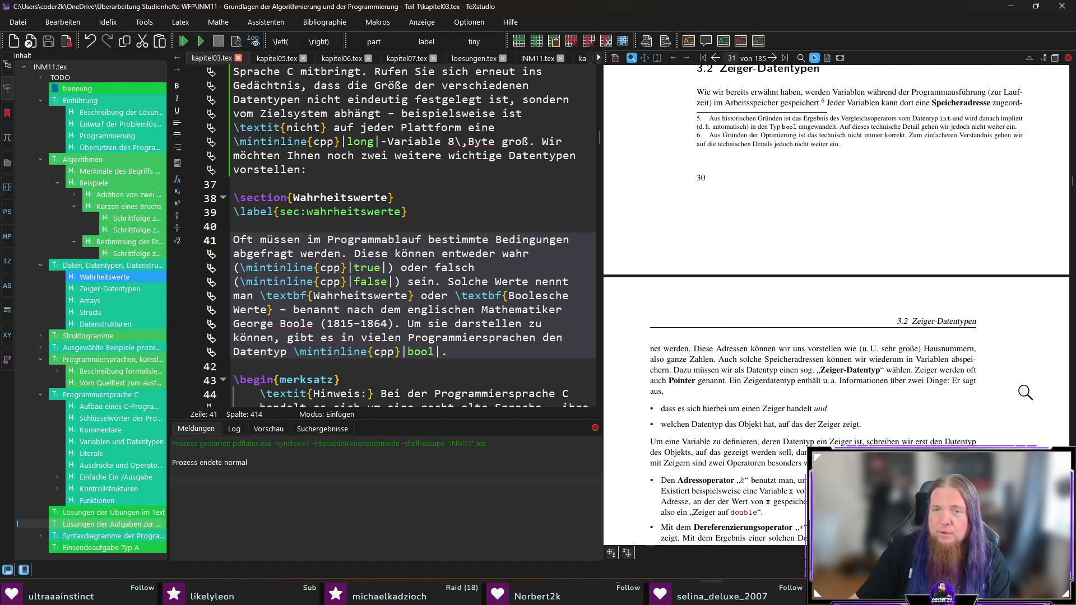
# - Scroll the PDF preview to page 31 so the editor shows pointer-section lines 63–73
pyautogui.scroll(-1, 1025, 393)
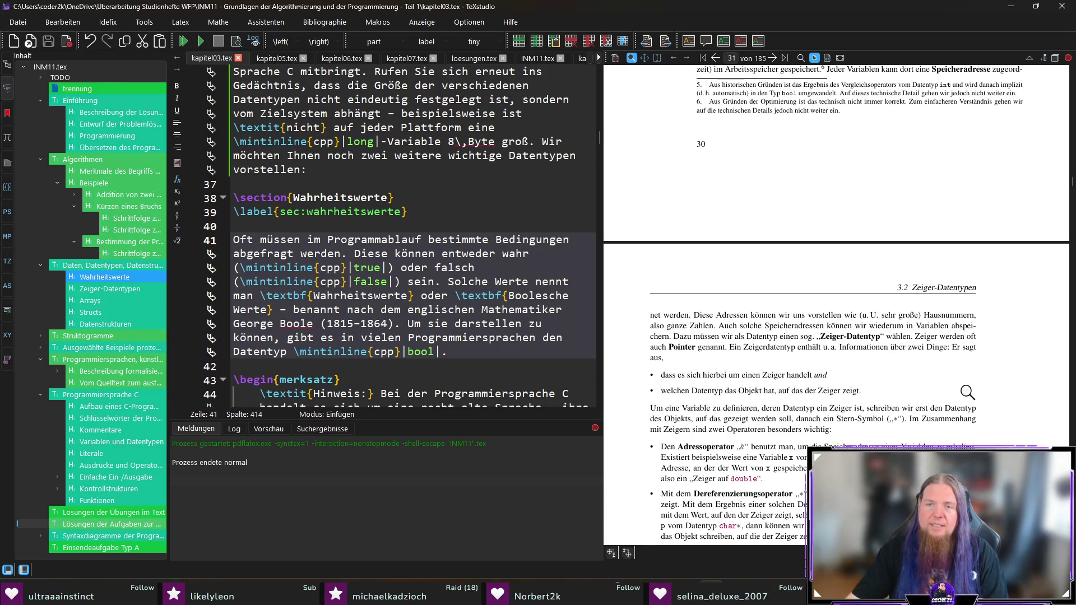
pyautogui.scroll(-2, 1001, 361)
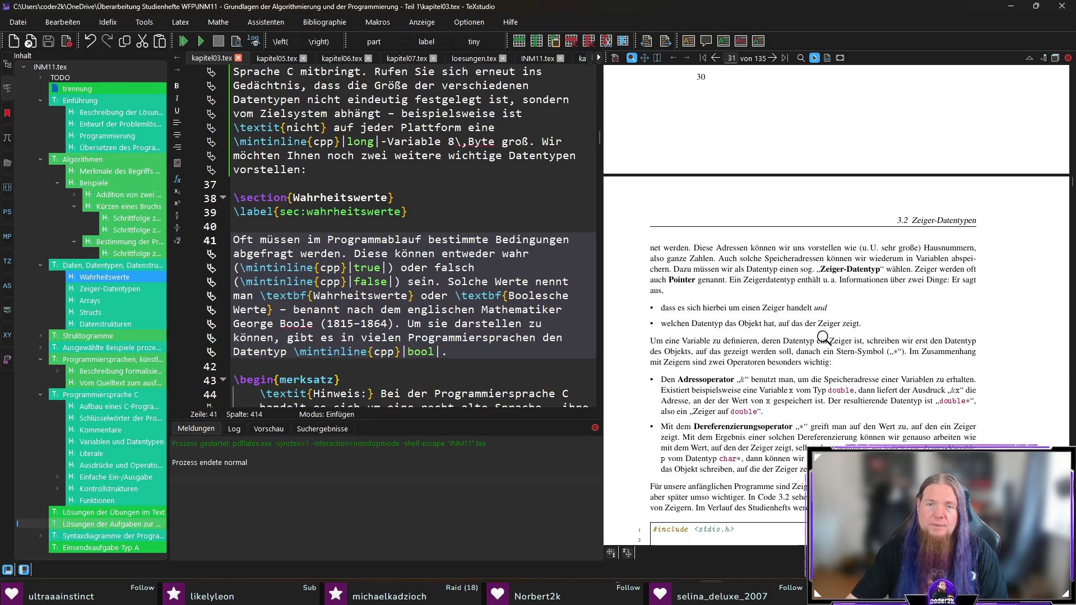
pyautogui.scroll(-3, 785, 322)
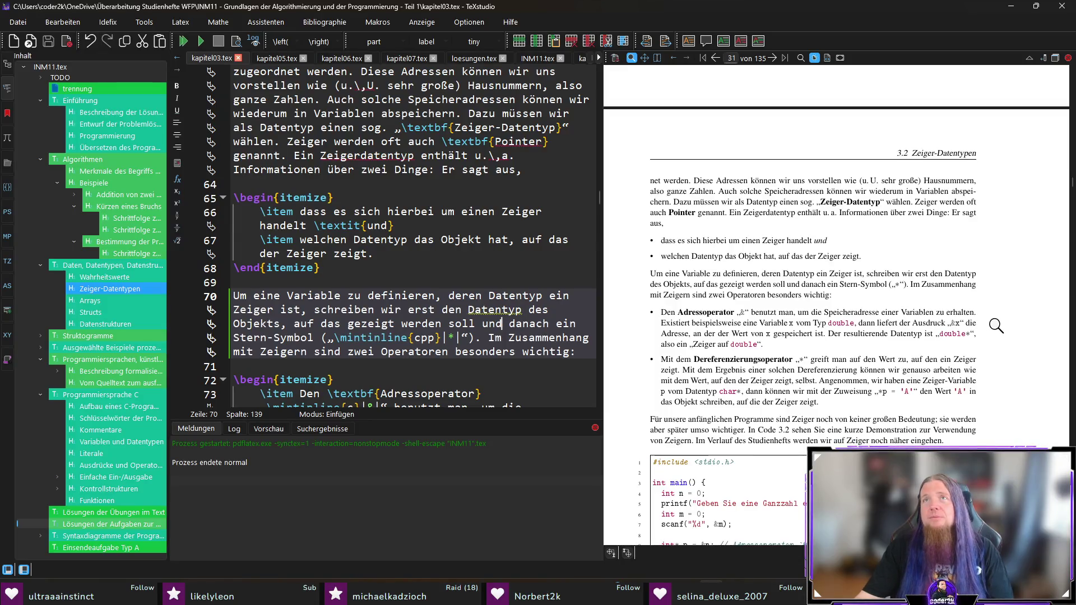
pyautogui.scroll(-1, 1007, 316)
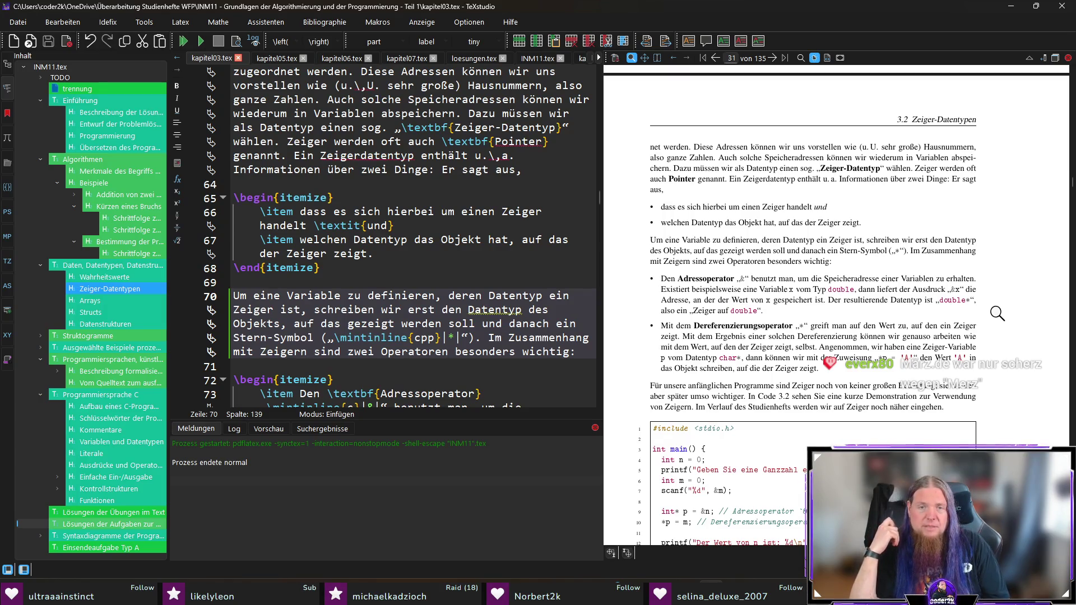
# - Change 'die' to 'das' in the dereferencing item on line 75 and recompile
pyautogui.keyDown('ctrl'); pyautogui.click(757, 368); pyautogui.keyUp('ctrl')
pyautogui.doubleClick(273, 323)
pyautogui.write('das')
pyautogui.click(422, 326)
pyautogui.press('F5')
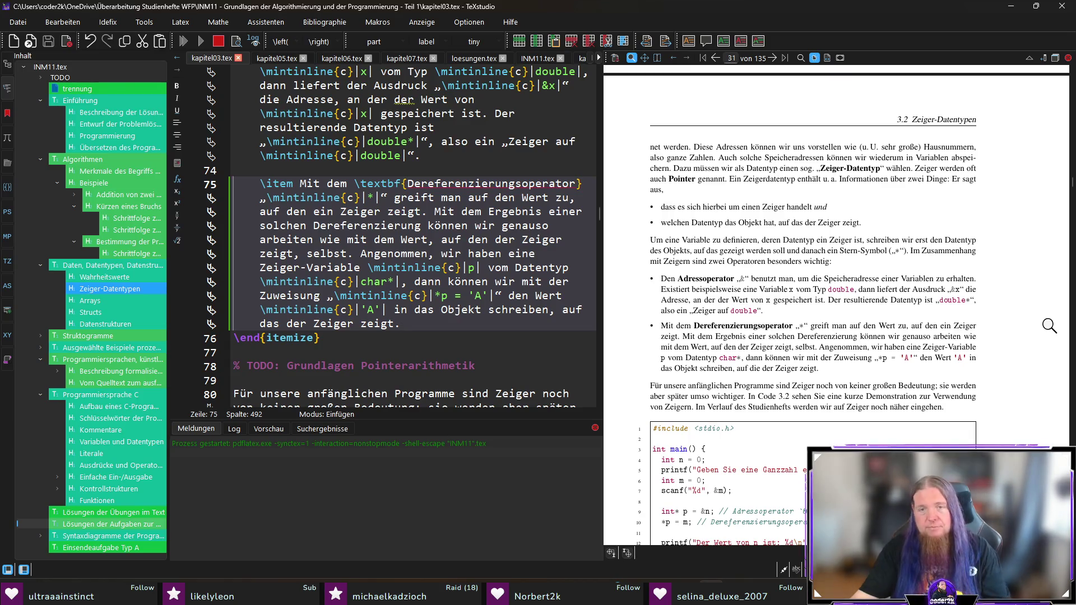
# - Scroll the rebuilt preview and jump to the source of the following paragraph
pyautogui.scroll(-1, 1048, 327)
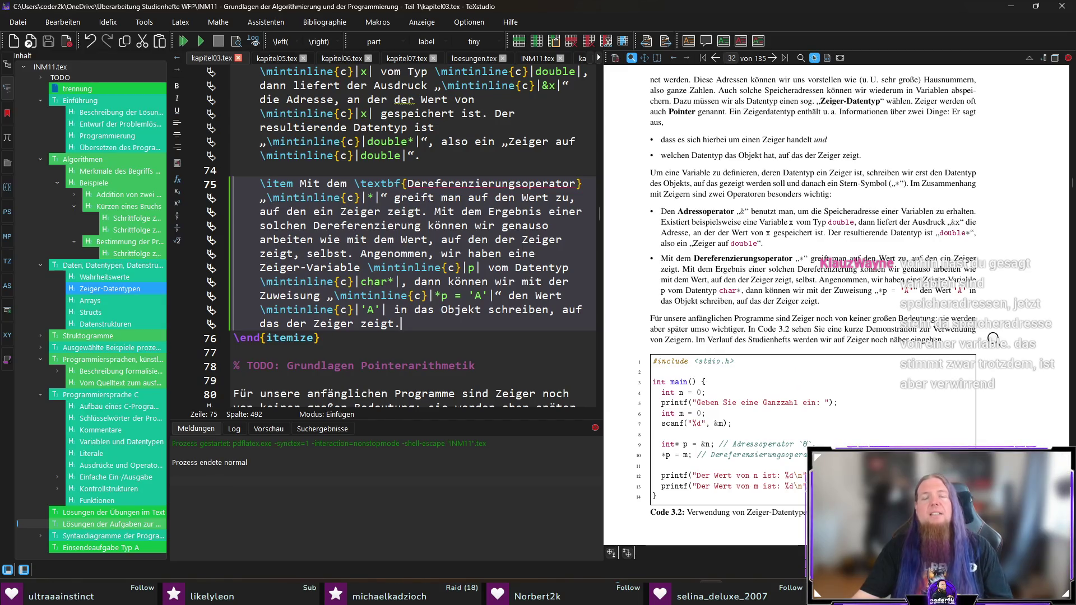
pyautogui.scroll(-2, 991, 336)
pyautogui.keyDown('ctrl'); pyautogui.click(924, 273); pyautogui.keyUp('ctrl')
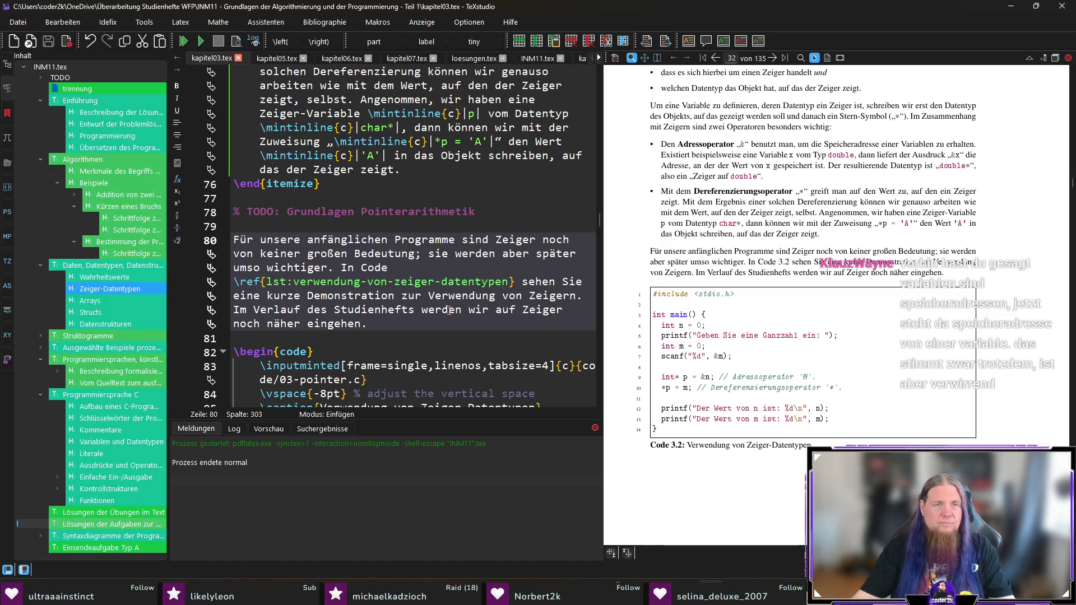
# - Add '% TODO: Stimmt das überhaupt? Ich glaub’ nämlich nicht.' after 'eingehen.' on line 80 and save
pyautogui.click(299, 224)
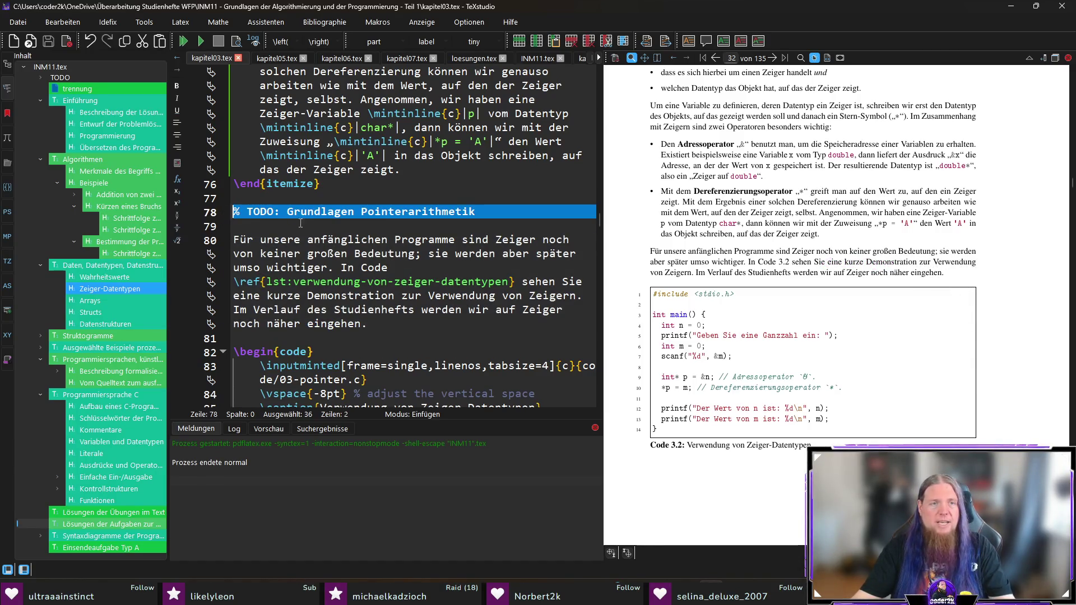
pyautogui.click(385, 323)
pyautogui.write('%')
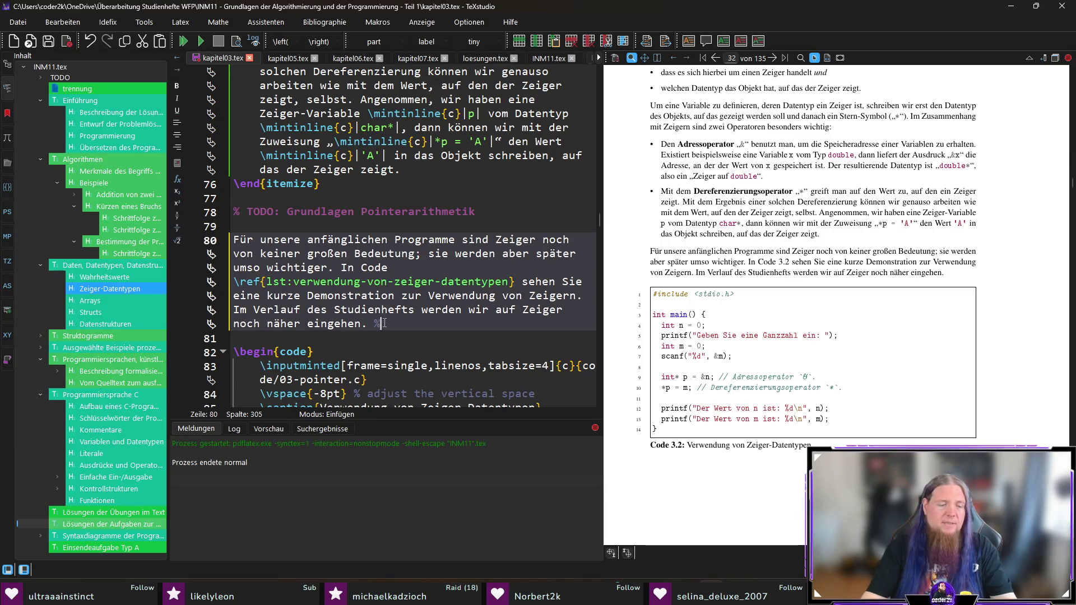
pyautogui.write(' TODO: Stimmt das überhaupt')
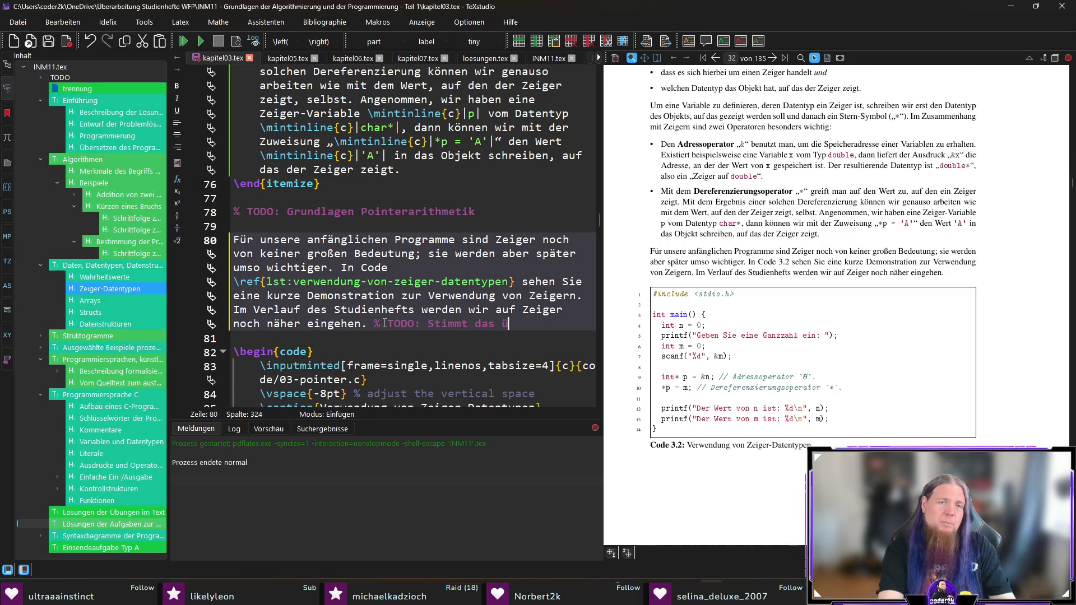
pyautogui.write('? I')
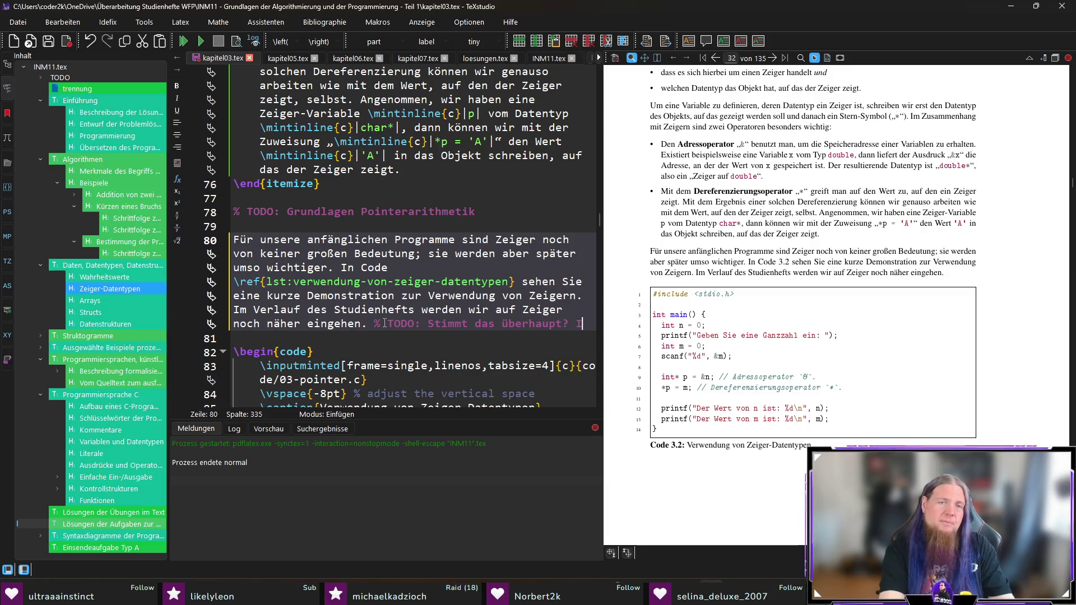
pyautogui.write('ch glaub’ nämlich nicht.')
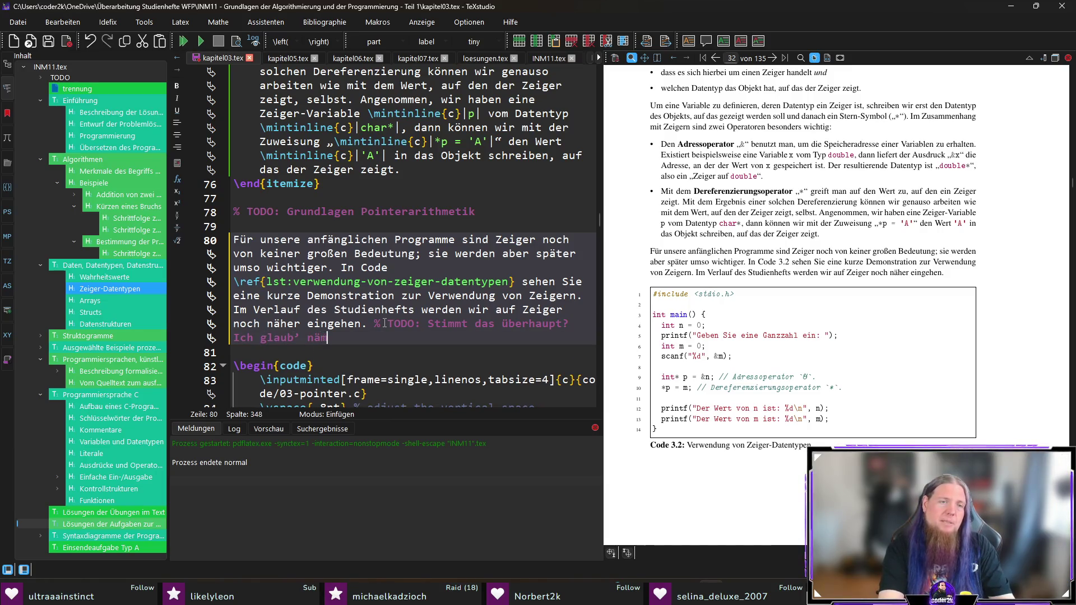
pyautogui.hotkey('ctrl', 's')
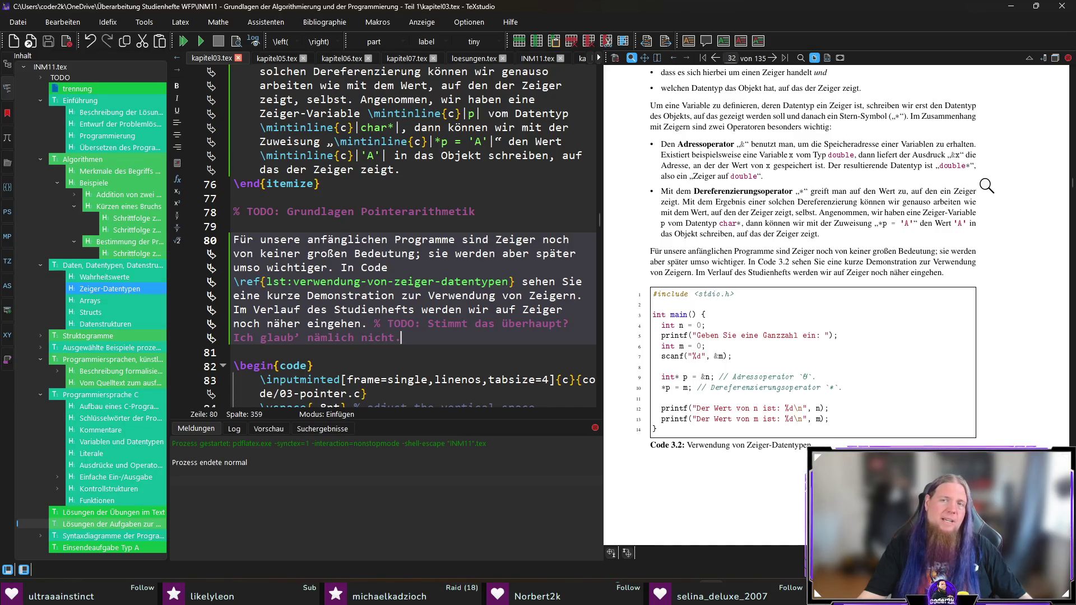
pyautogui.keyDown('ctrl'); pyautogui.click(868, 150); pyautogui.keyUp('ctrl')
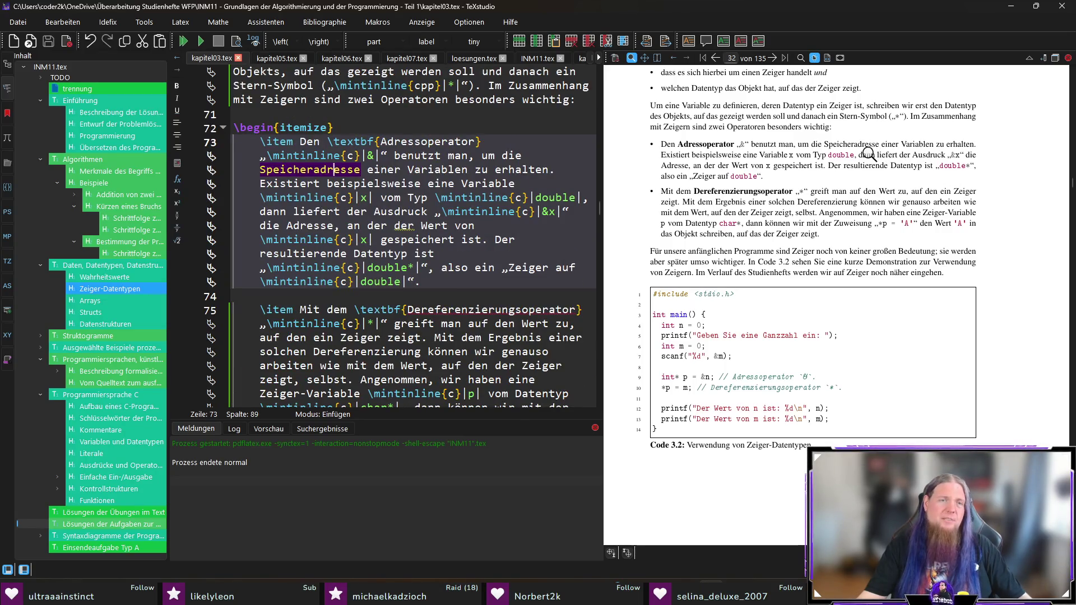
# - Insert 'für die … Variable steht,' after 'Speicheradresse' in the Adressoperator item and save
pyautogui.click(362, 171)
pyautogui.write('für die')
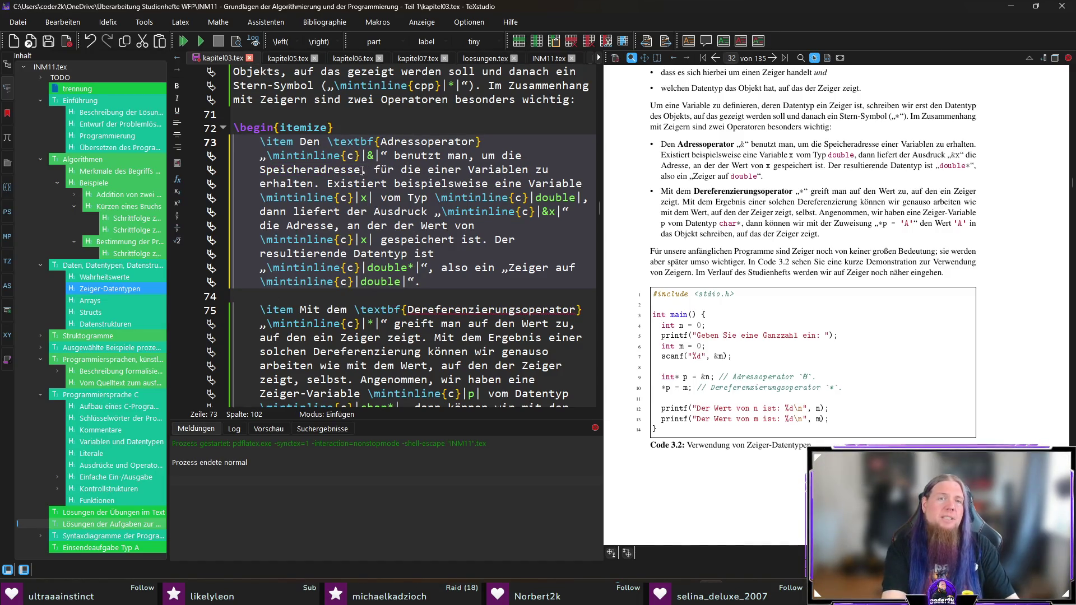
pyautogui.press('Delete')
pyautogui.press('BackSpace')
pyautogui.write('steht,')
pyautogui.hotkey('ctrl', 's')
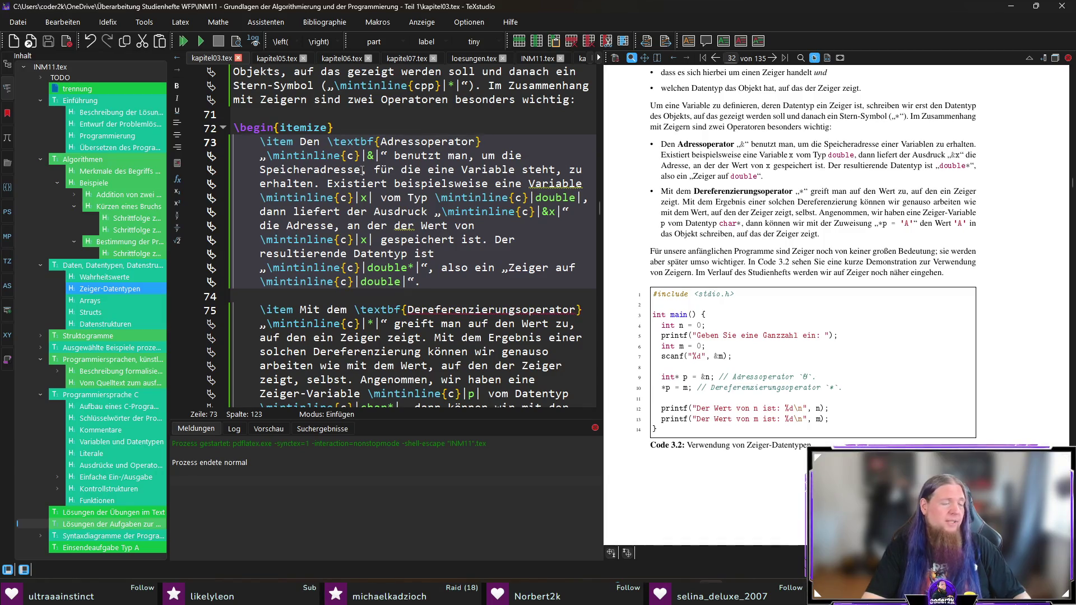
# - Replace that phrase with 'die von einer Variable repräsentiert wird, zu erhalten' and recompile
pyautogui.click(362, 171)
pyautogui.hotkey('ctrl', 'shift', 'Right')
pyautogui.hotkey('ctrl', 'shift', 'Right')
pyautogui.hotkey('ctrl', 'shift', 'Right')
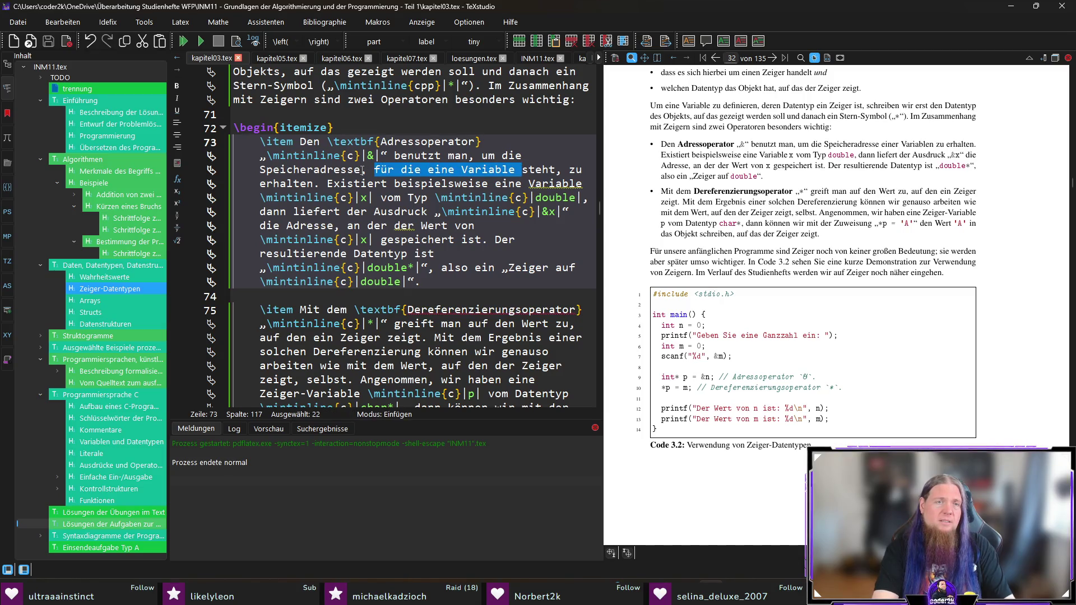
pyautogui.hotkey('shift', 'Down')
pyautogui.hotkey('shift', 'Left')
pyautogui.hotkey('shift', 'Left')
pyautogui.hotkey('shift', 'Left')
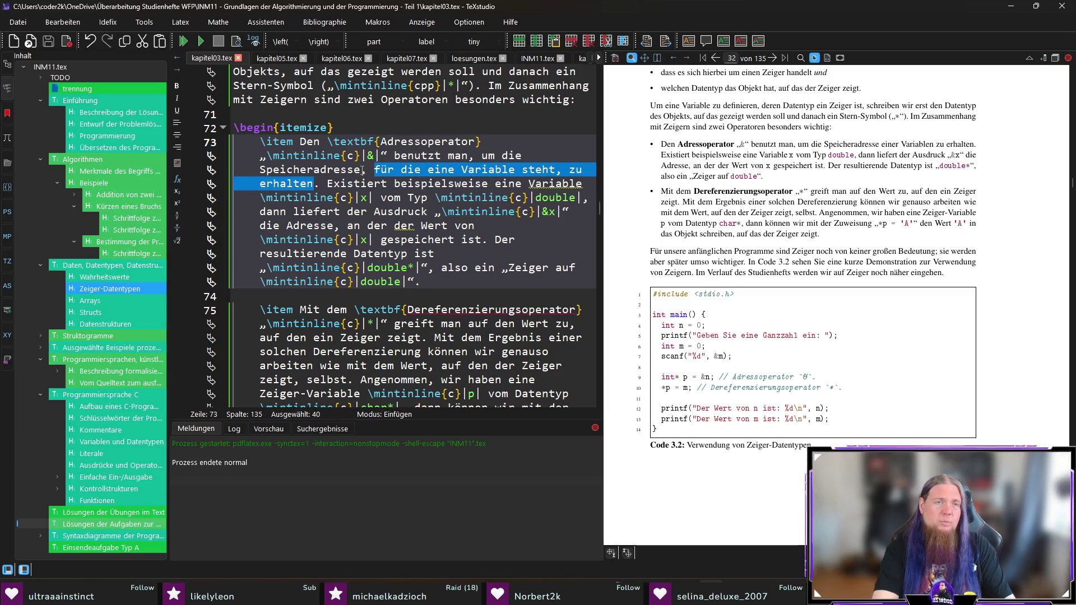
pyautogui.write('die')
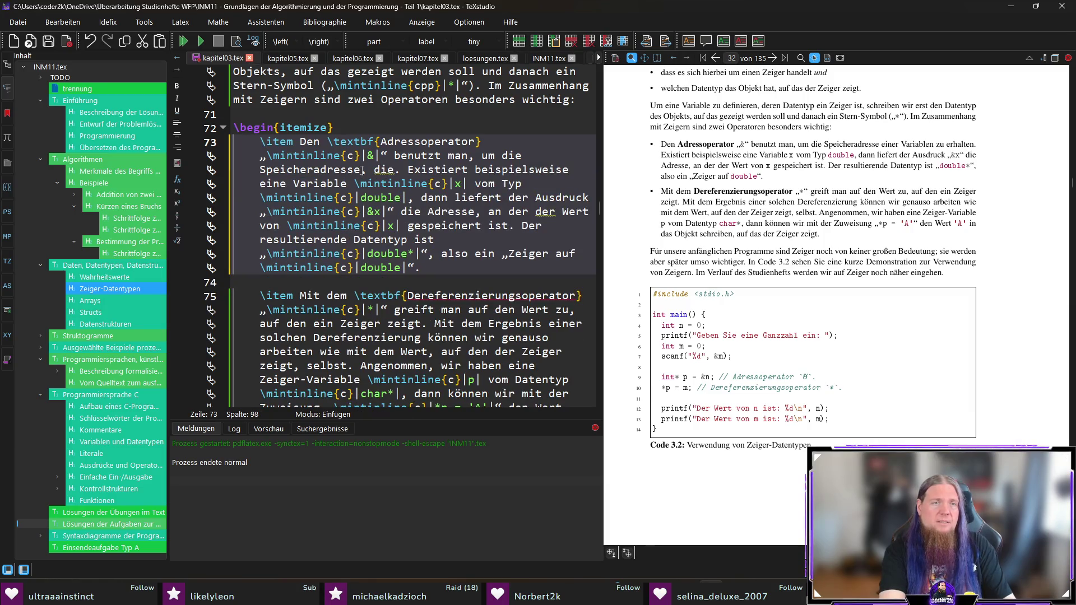
pyautogui.write(' von einer Variable ')
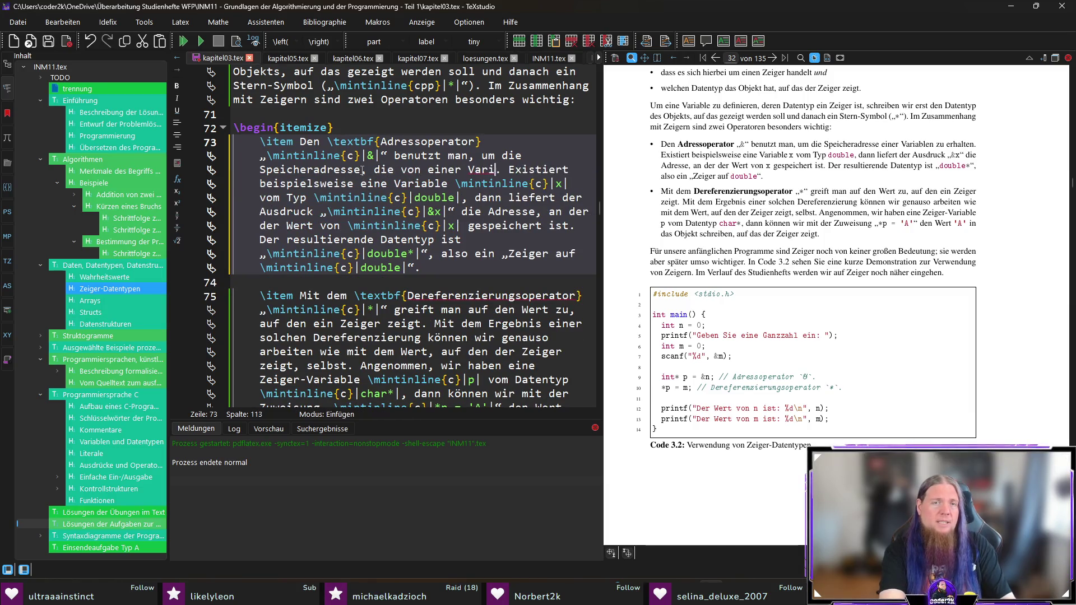
pyautogui.write('repräsentiert wird')
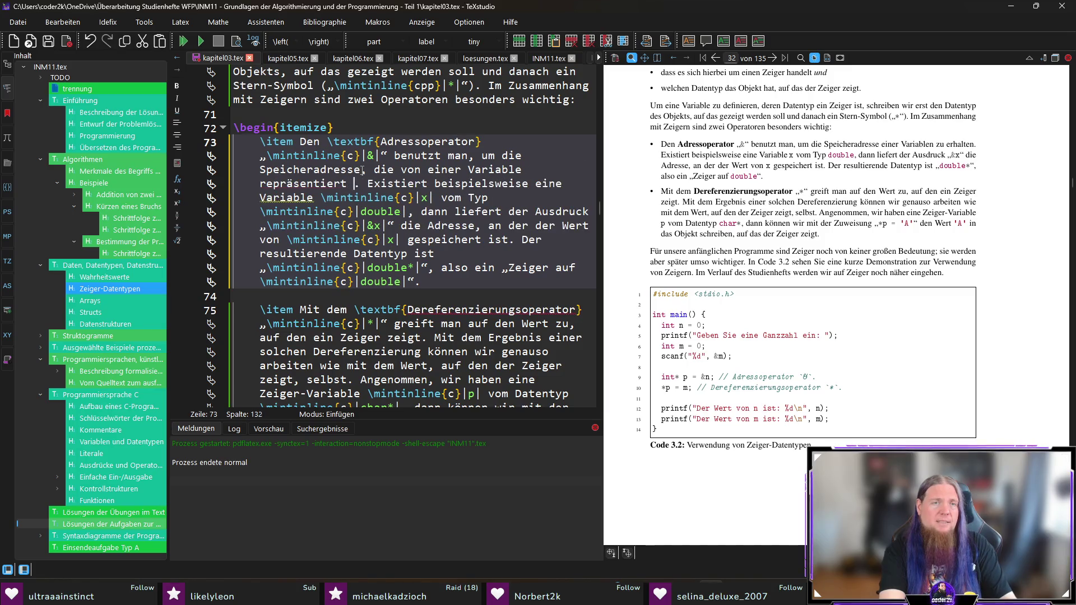
pyautogui.write(', zu erhalten')
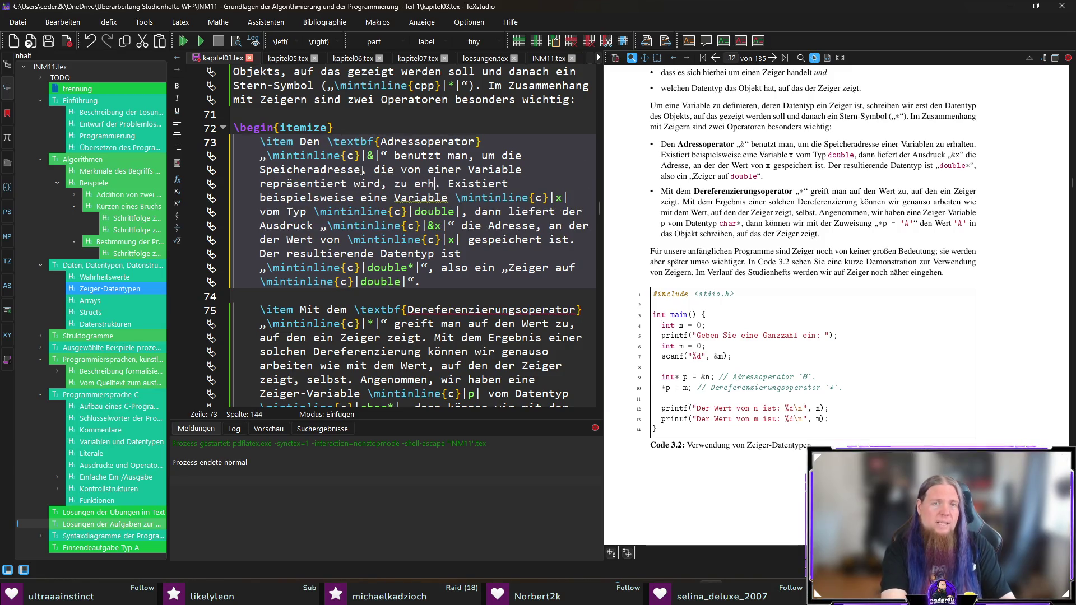
pyautogui.press('F5')
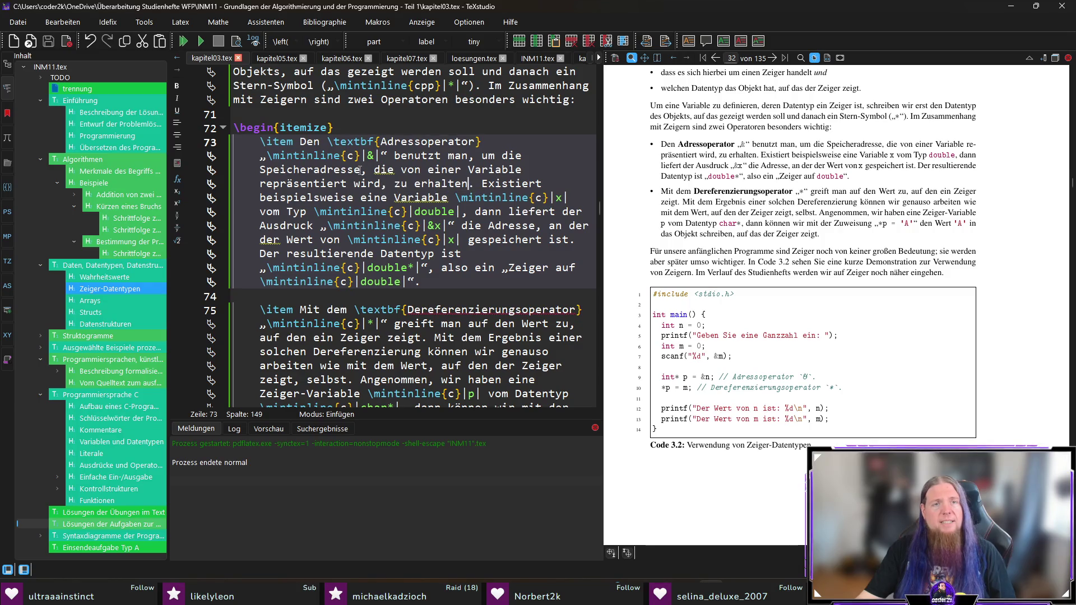
# - Replace the clause after 'Speicheradresse' with 'eines Objekts', correcting the typo, and save
pyautogui.moveTo(359, 171)
pyautogui.mouseDown()
pyautogui.moveTo(427, 185)
pyautogui.moveTo(409, 188)
pyautogui.mouseUp()
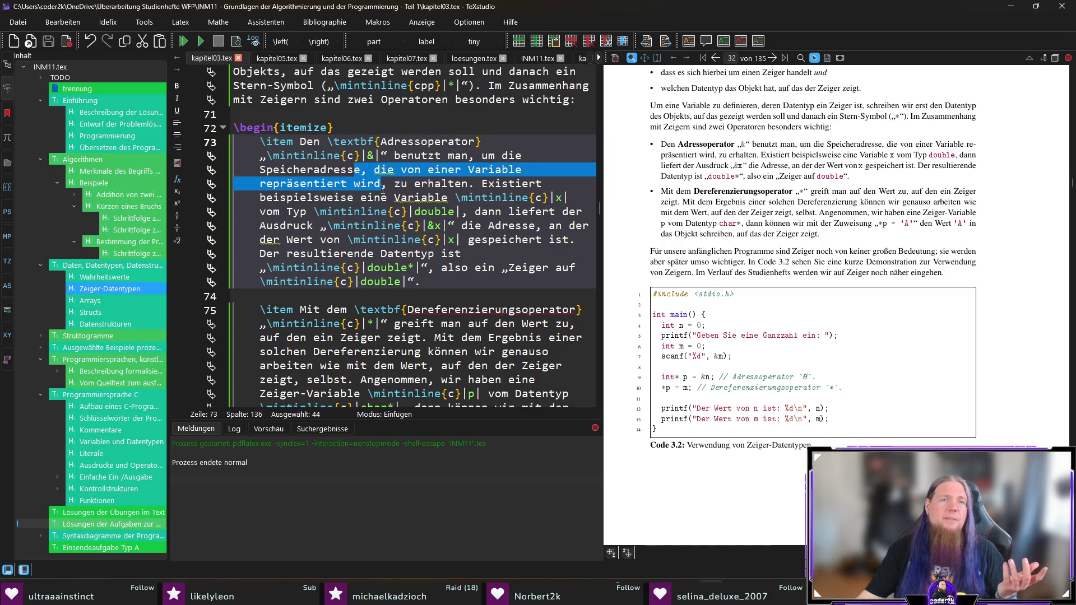
pyautogui.press('BackSpace')
pyautogui.write('eines Objects')
pyautogui.press('Delete')
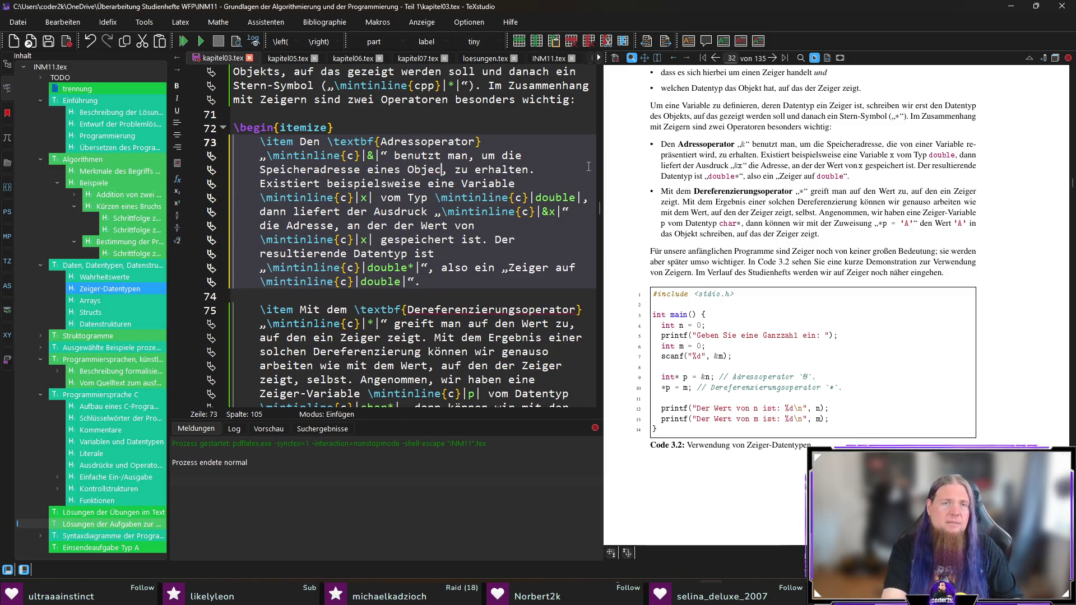
pyautogui.press('BackSpace')
pyautogui.press('BackSpace')
pyautogui.press('BackSpace')
pyautogui.write('kts')
pyautogui.hotkey('ctrl', 's')
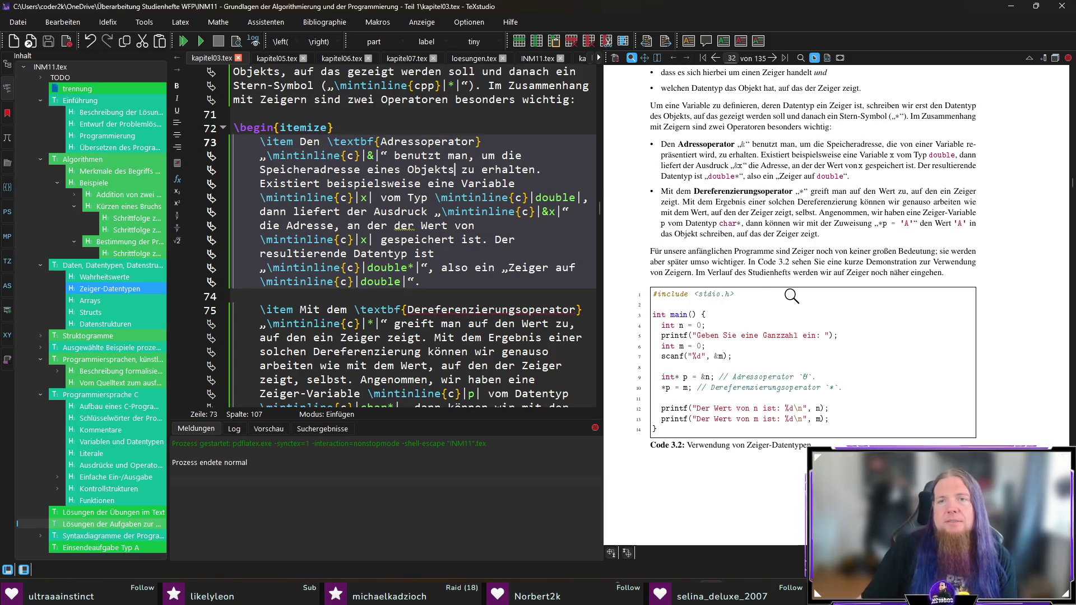
pyautogui.keyDown('ctrl'); pyautogui.click(698, 213); pyautogui.keyUp('ctrl')
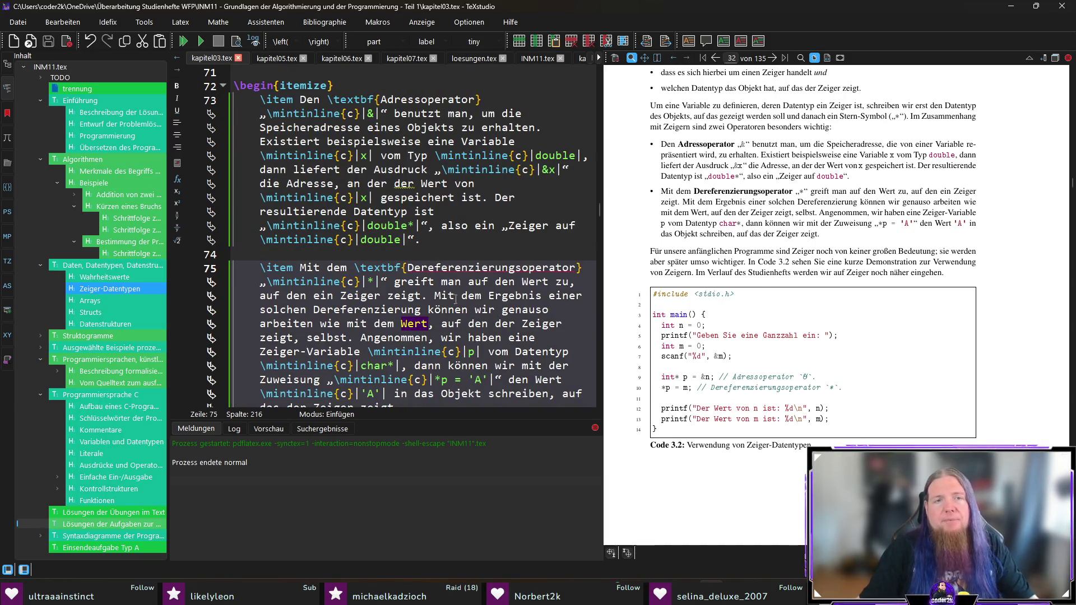
# - Change 'Wert' to 'Objekt' in the dereferencing item, save, and recompile
pyautogui.doubleClick(411, 312)
pyautogui.doubleClick(411, 324)
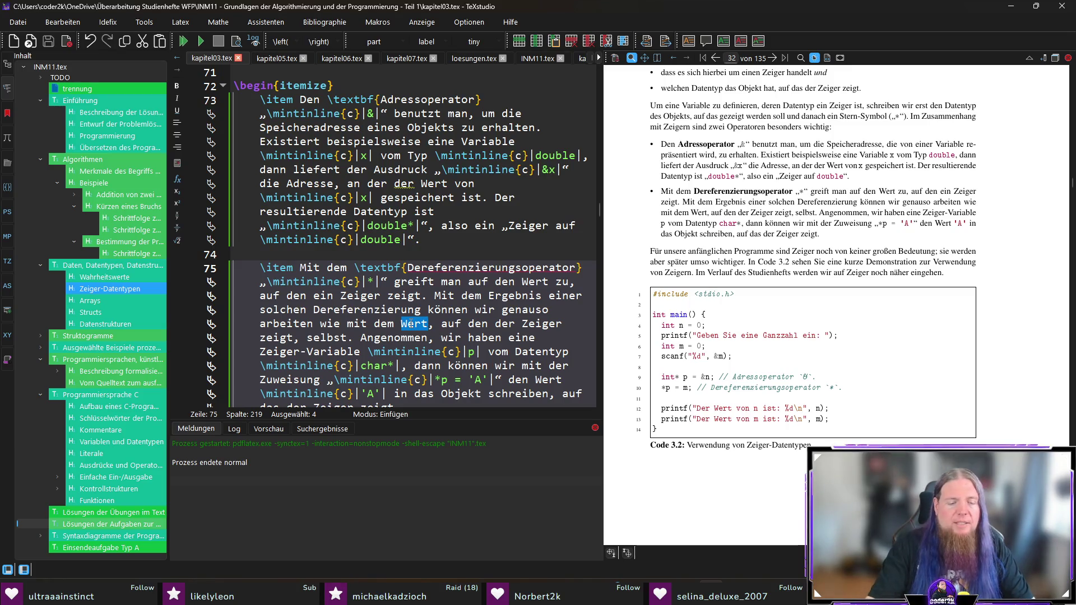
pyautogui.write('Objekt')
pyautogui.hotkey('ctrl', 's')
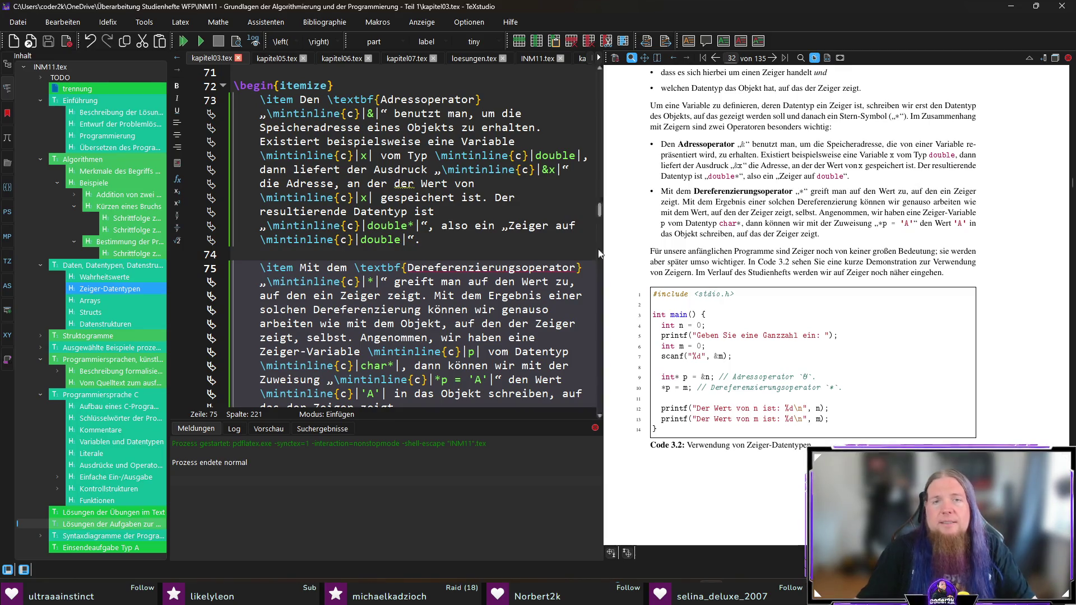
pyautogui.click(542, 103)
pyautogui.press('F5')
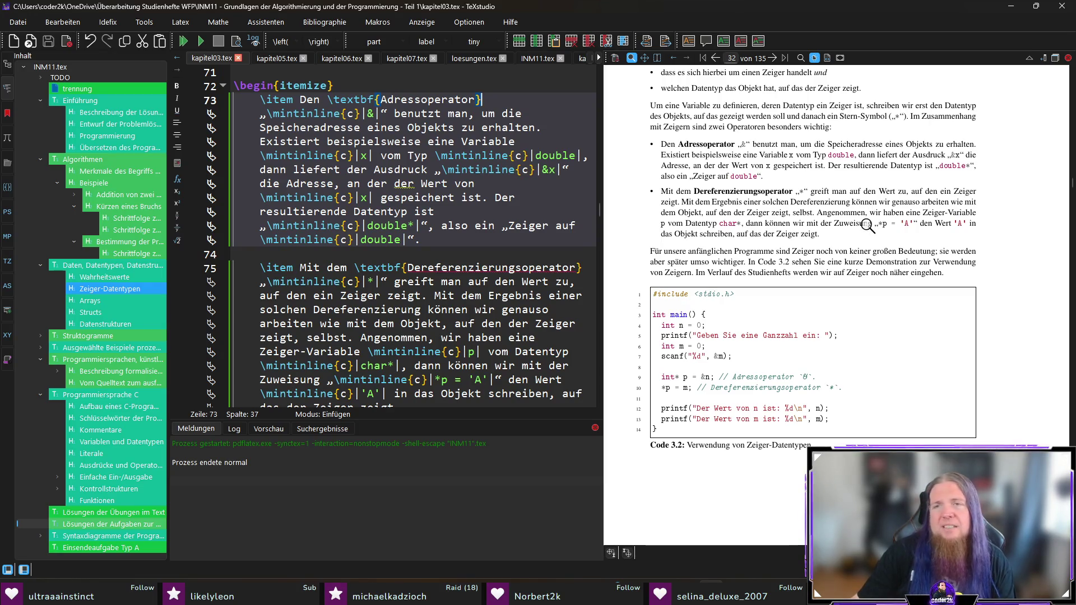
# - Replace 'den Wert' with 'das Objekt' in the dereferencing sentence and save
pyautogui.click(874, 191)
pyautogui.moveTo(495, 282); pyautogui.dragTo(555, 282)
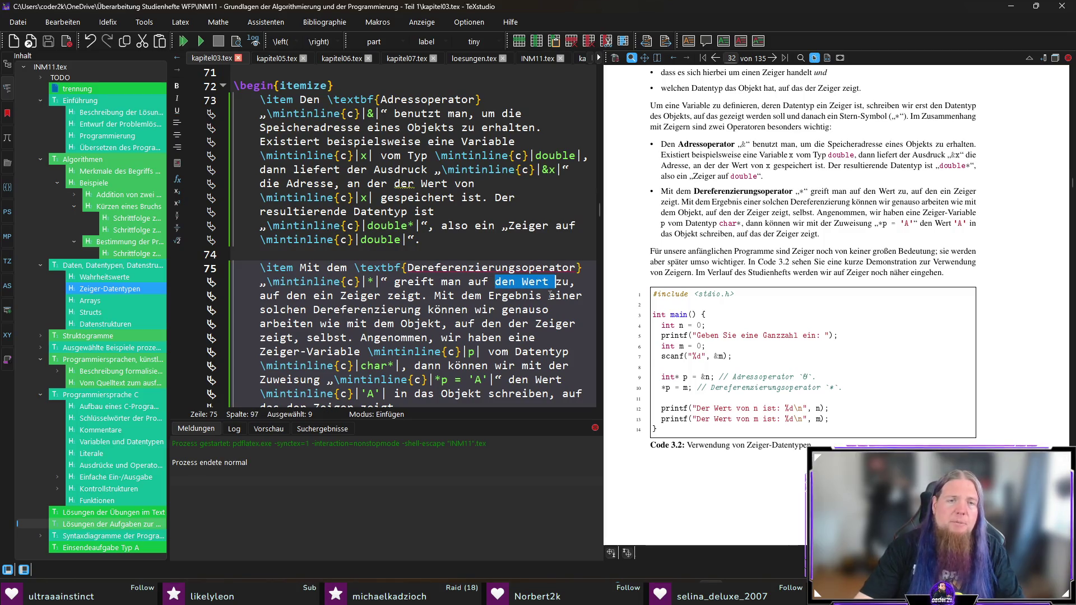
pyautogui.write('das Objekt')
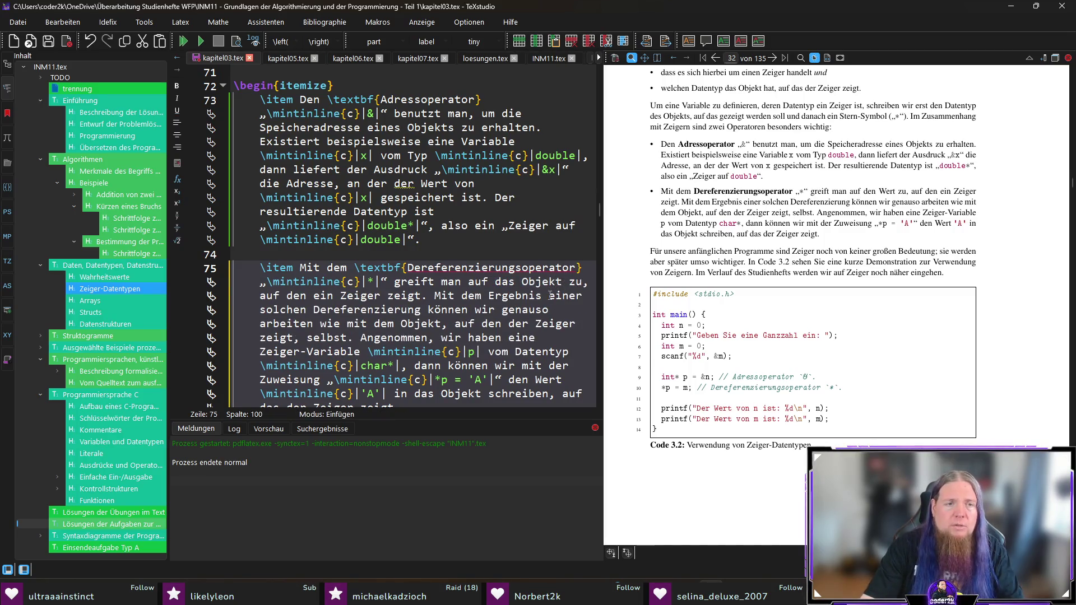
pyautogui.press('BackSpace')
pyautogui.press('BackSpace')
pyautogui.write('as')
pyautogui.hotkey('ctrl', 's')
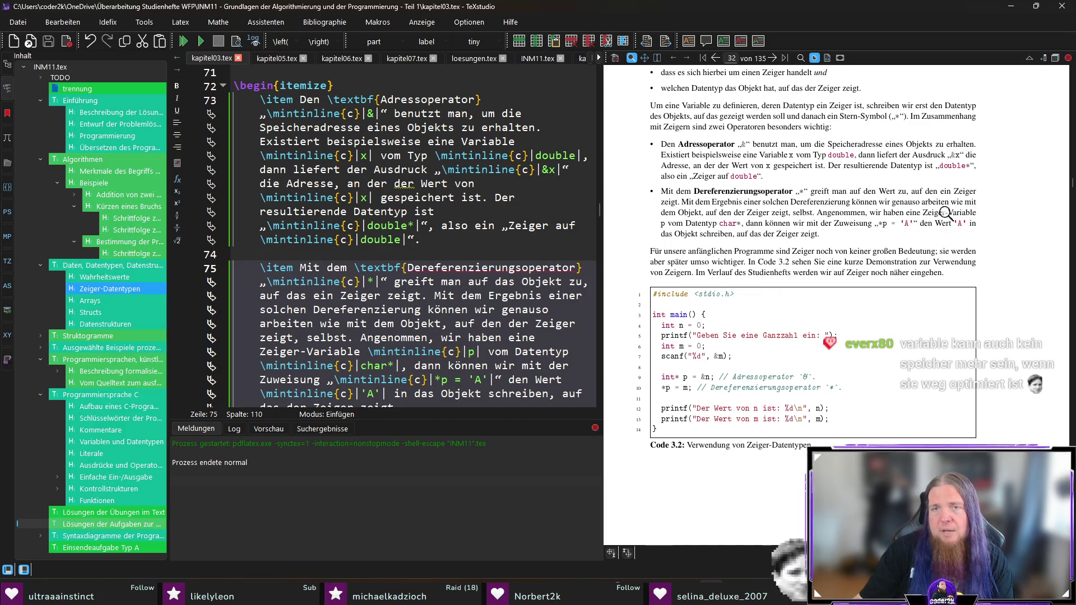
# - Change 'auf den der Zeiger' to 'auf das der Zeiger' and save
pyautogui.keyDown('ctrl'); pyautogui.click(724, 210); pyautogui.keyUp('ctrl')
pyautogui.write('das')
pyautogui.hotkey('ctrl', 's')
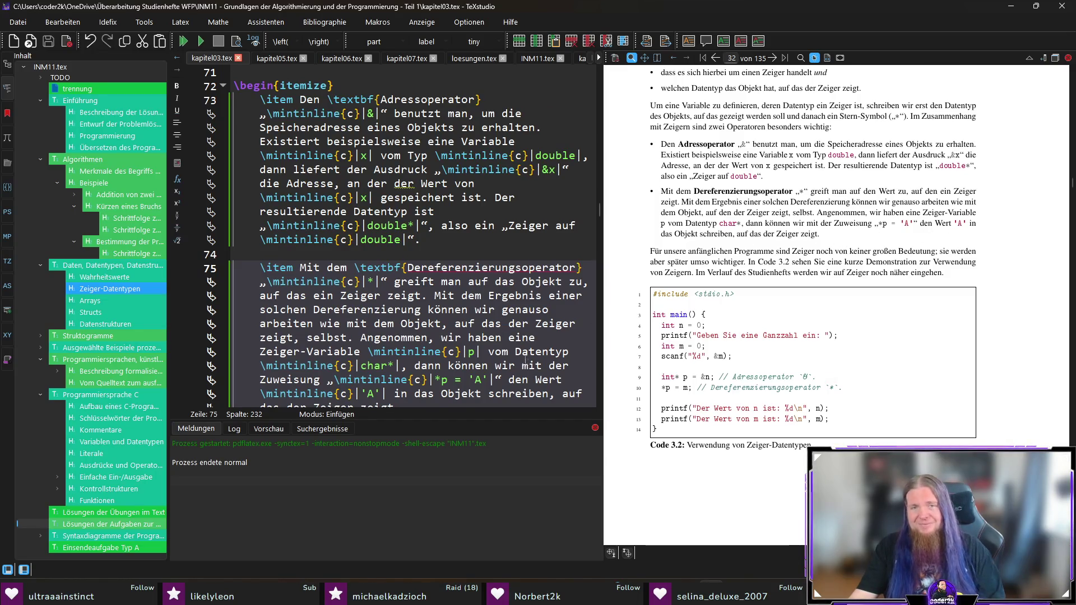
# - Recompile the booklet with F5 to pick up the reworded pointer bullets
pyautogui.scroll(-3, 422, 302)
pyautogui.press('F5')
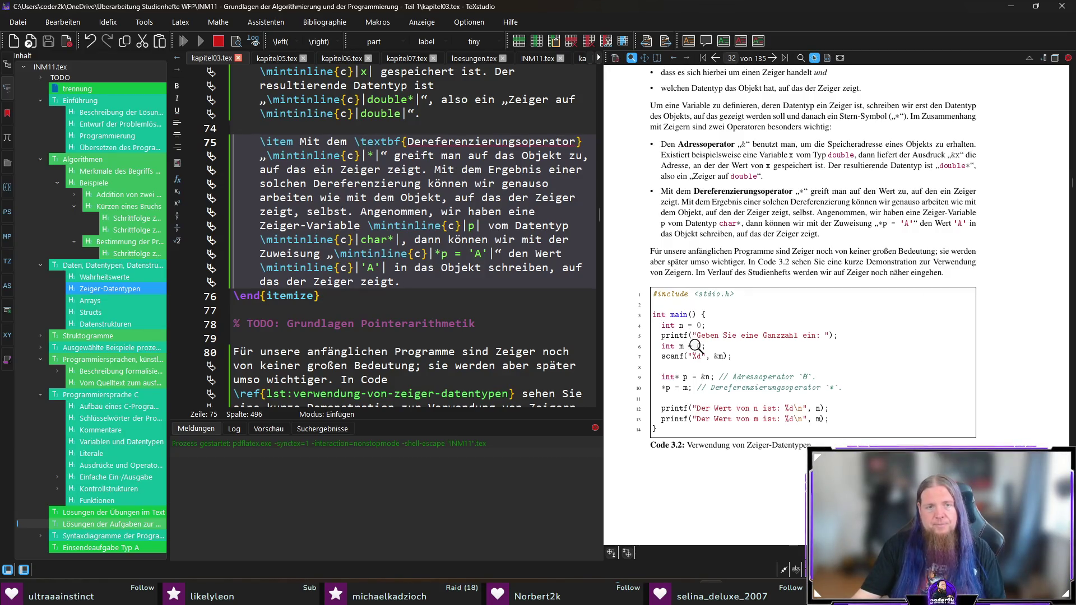
pyautogui.click(502, 327)
# - Append '(wohl eher doch nicht)' to the pointer arithmetic TODO on line 78 and save
pyautogui.write('(wohl eher doch nicht')
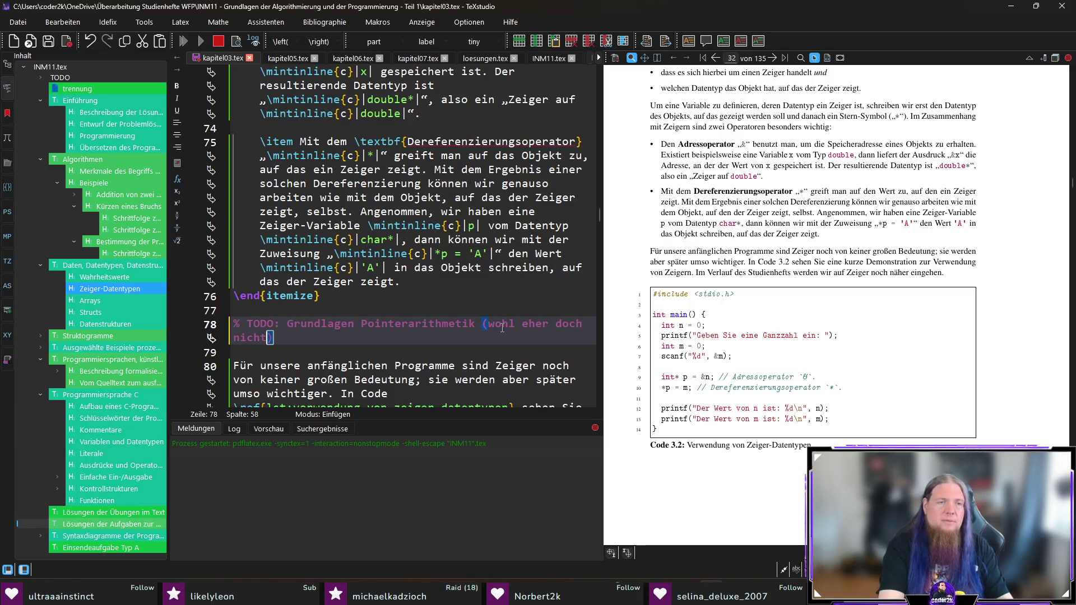
pyautogui.hotkey('ctrl', 's')
pyautogui.click(454, 326)
pyautogui.press('Down')
pyautogui.press('Down')
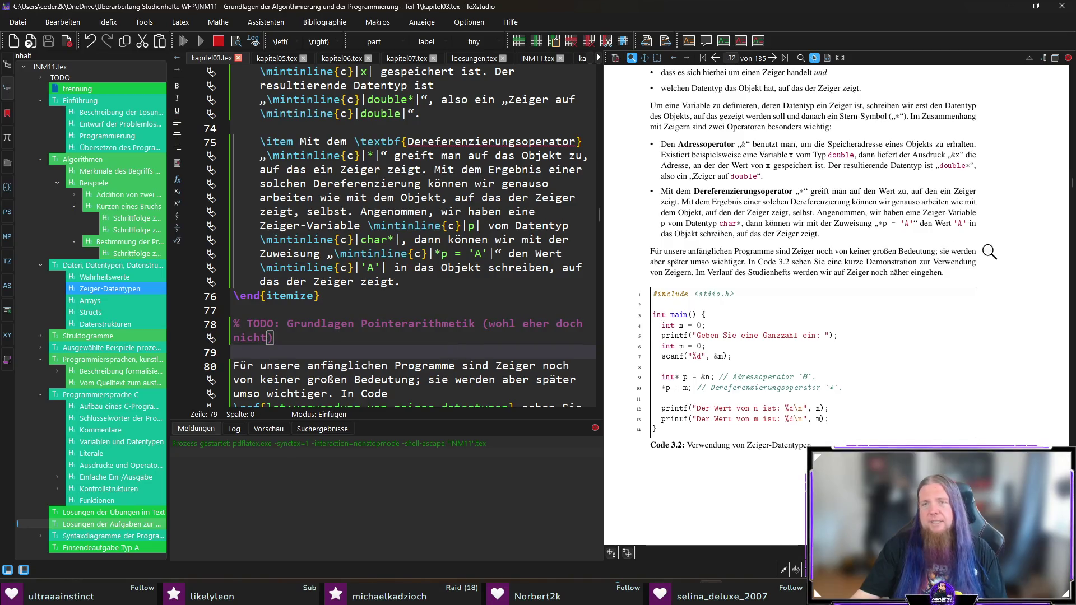
# - Scroll the preview to section 3.3 Arrays and sync the editor to its heading
pyautogui.scroll(-3, 990, 252)
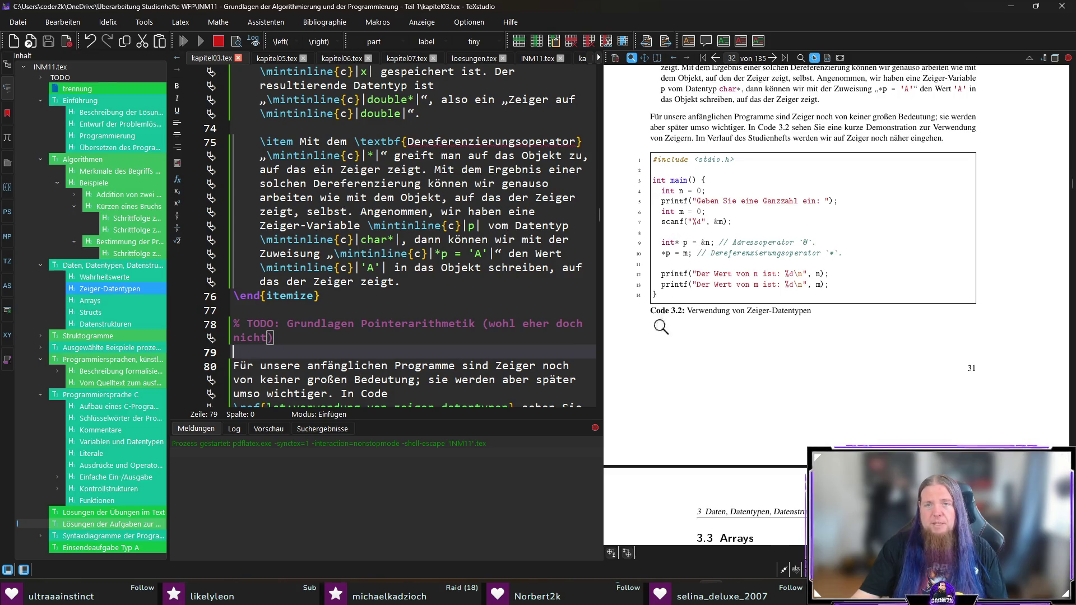
pyautogui.scroll(-5, 987, 352)
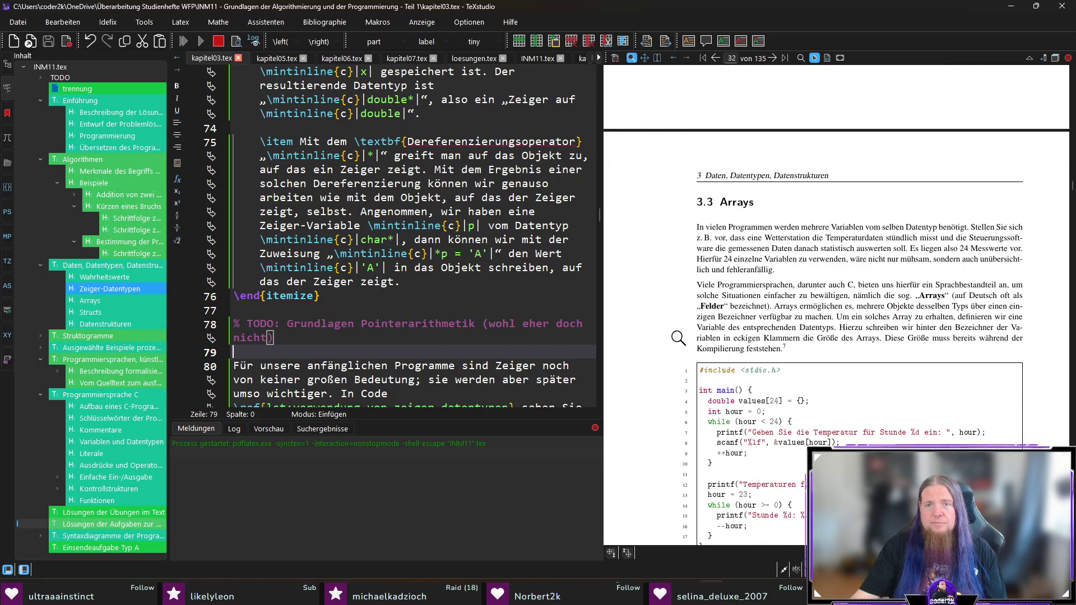
pyautogui.scroll(-1, 678, 338)
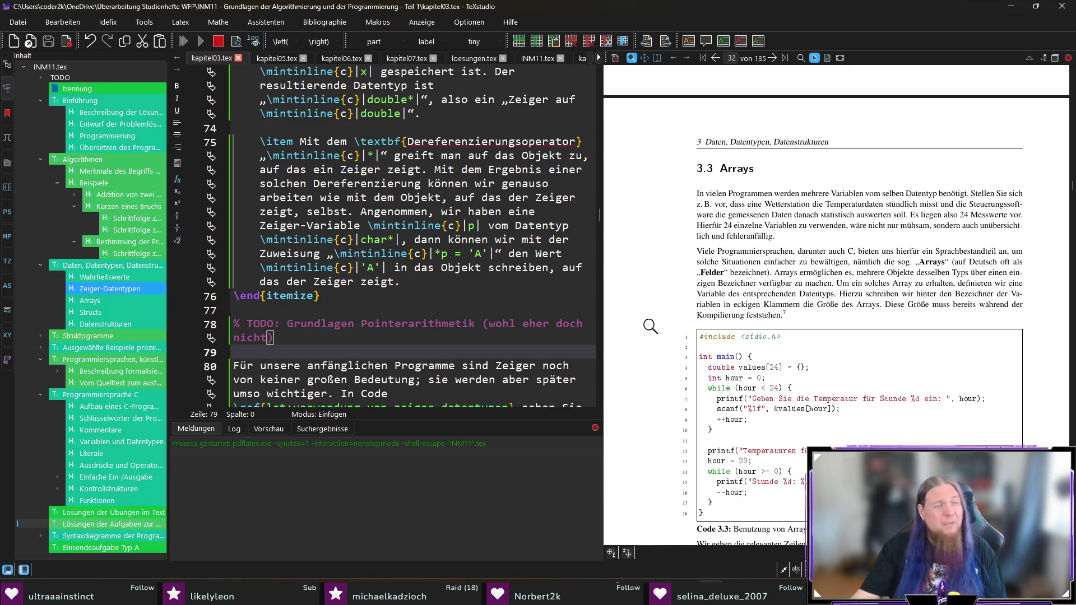
pyautogui.keyDown('ctrl'); pyautogui.click(739, 170); pyautogui.keyUp('ctrl')
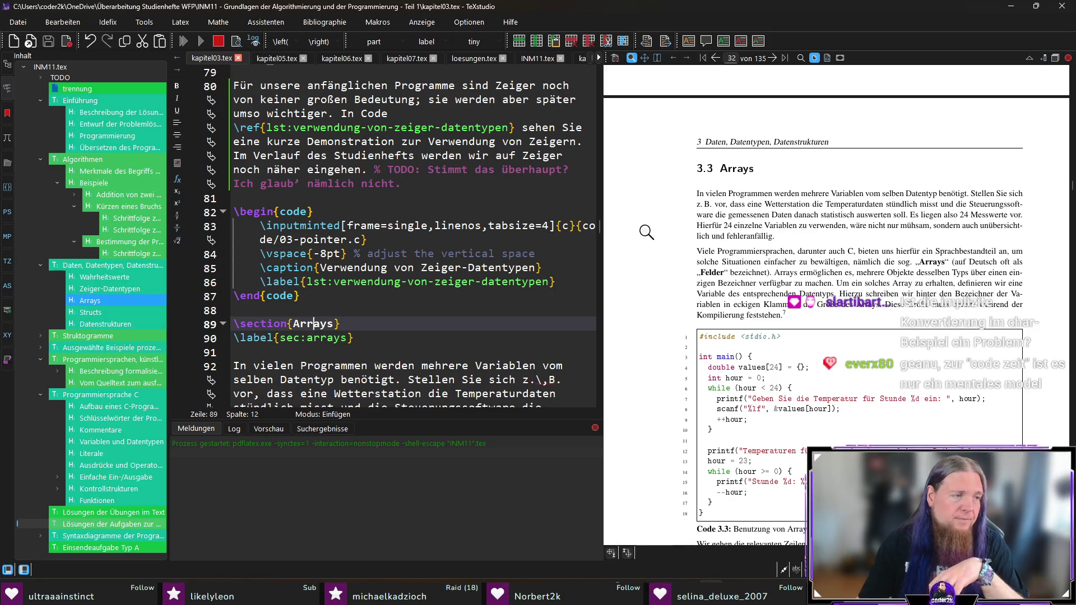
# - Inspect the Arrays page and jump to the 24 Messwerte paragraph source on line 92
pyautogui.scroll(10, 761, 276)
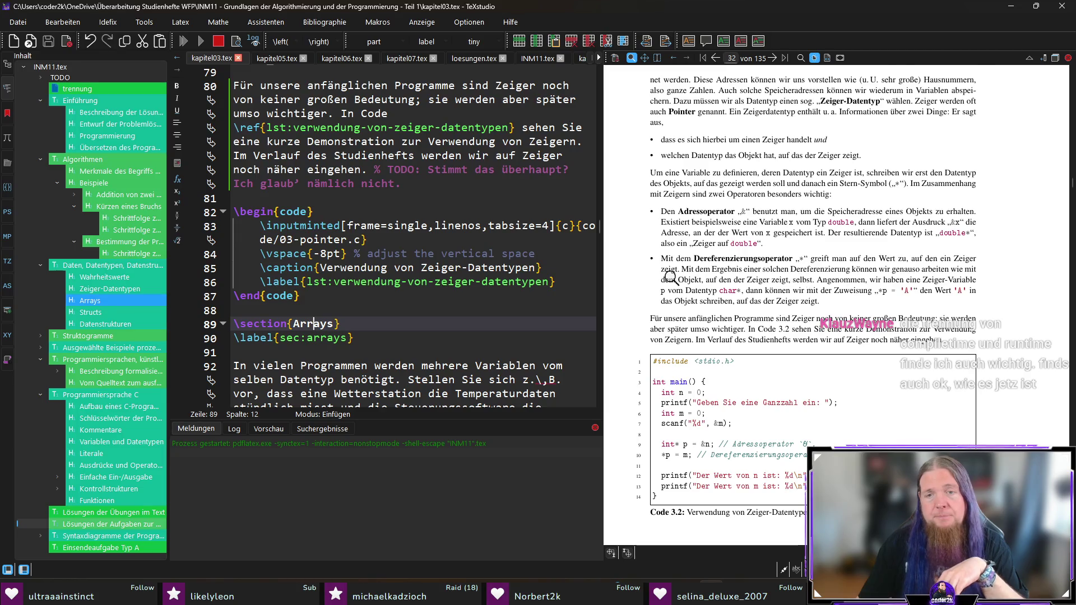
pyautogui.scroll(-3, 801, 280)
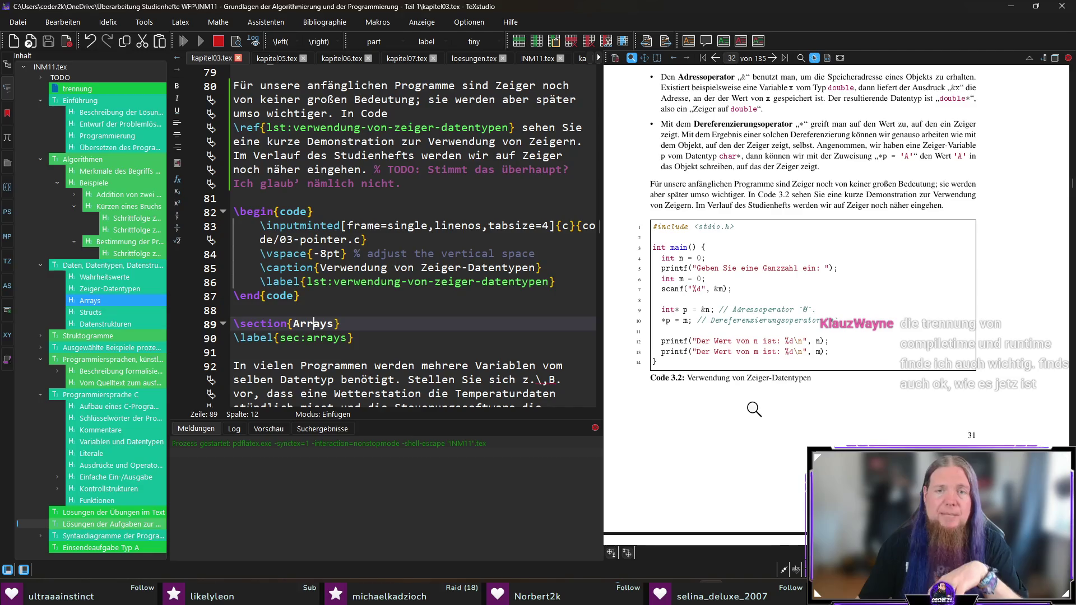
pyautogui.moveTo(909, 185); pyautogui.dragTo(897, 159)
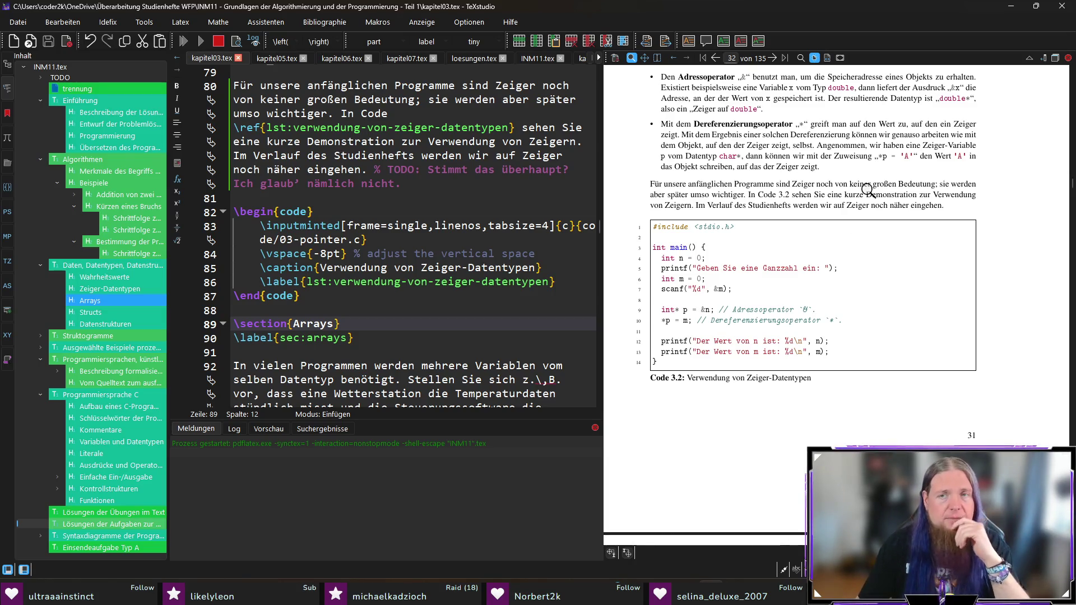
pyautogui.scroll(-5, 754, 300)
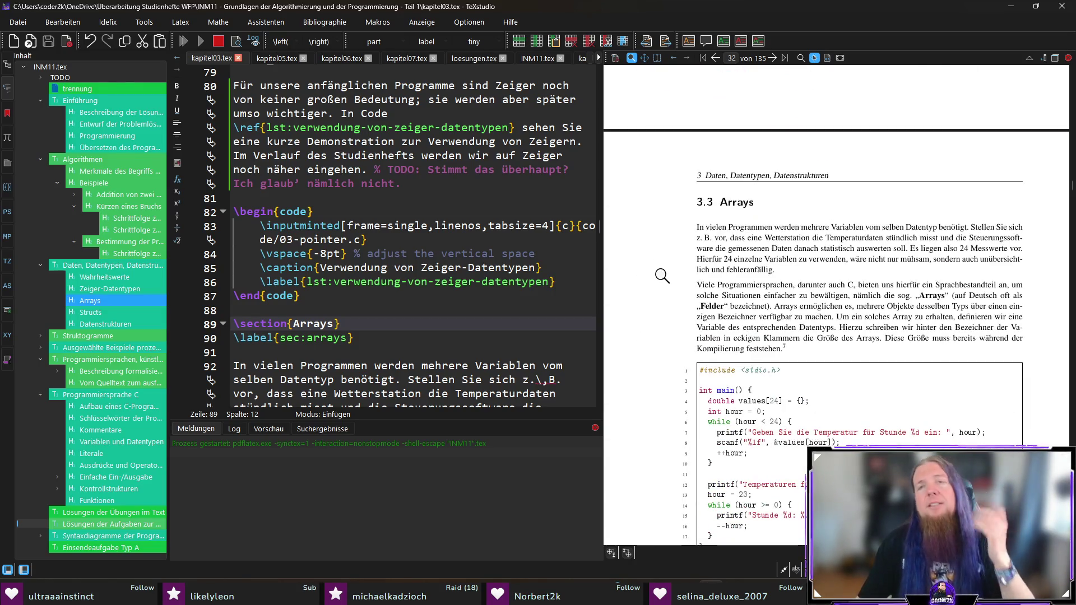
pyautogui.scroll(-3, 662, 276)
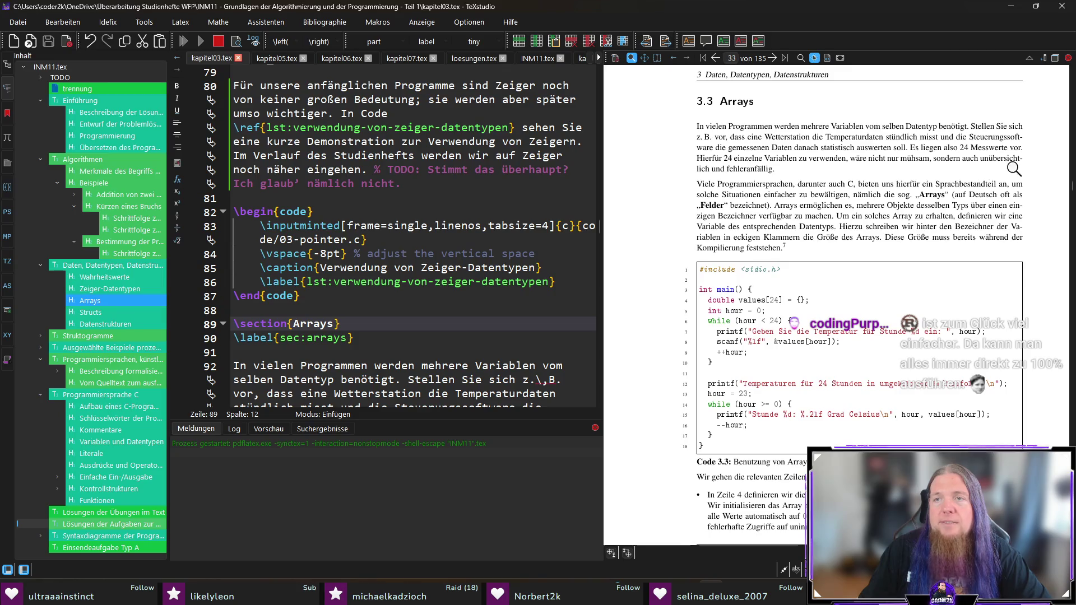
pyautogui.keyDown('ctrl'); pyautogui.click(942, 158); pyautogui.keyUp('ctrl')
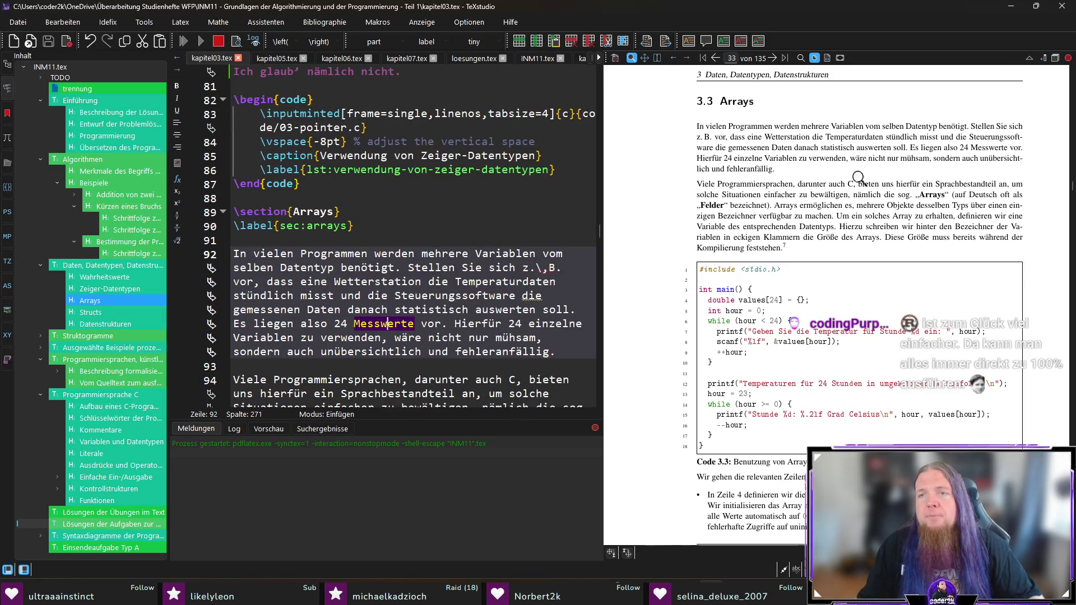
# - Add 'pro Tag' and correct 'ein' to 'einen' in the Programmiersprachen paragraph
pyautogui.write('pro Tag')
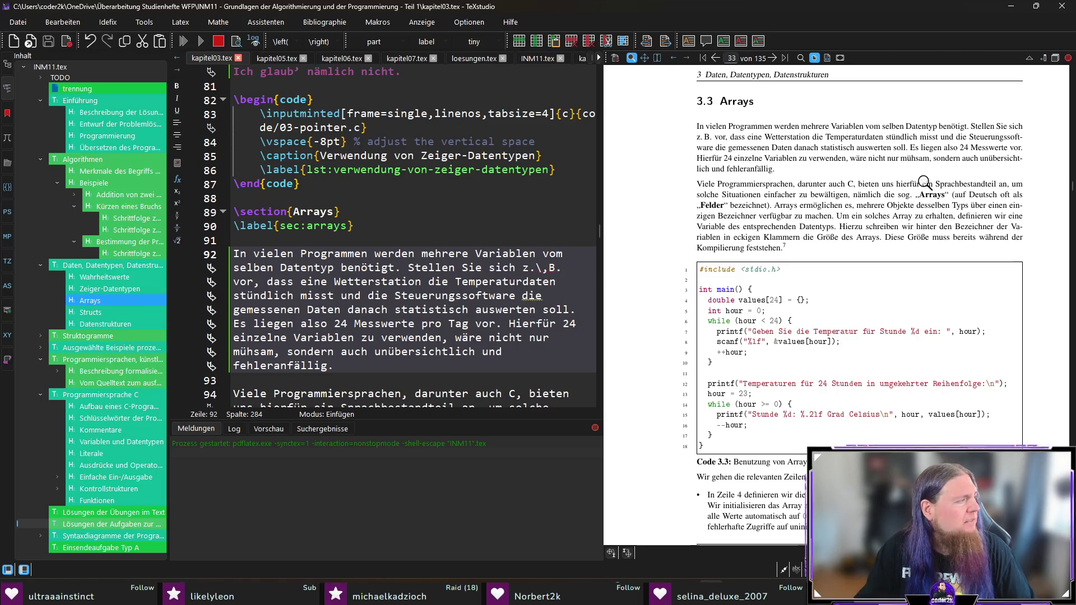
pyautogui.keyDown('ctrl'); pyautogui.click(925, 182); pyautogui.keyUp('ctrl')
pyautogui.click(330, 323)
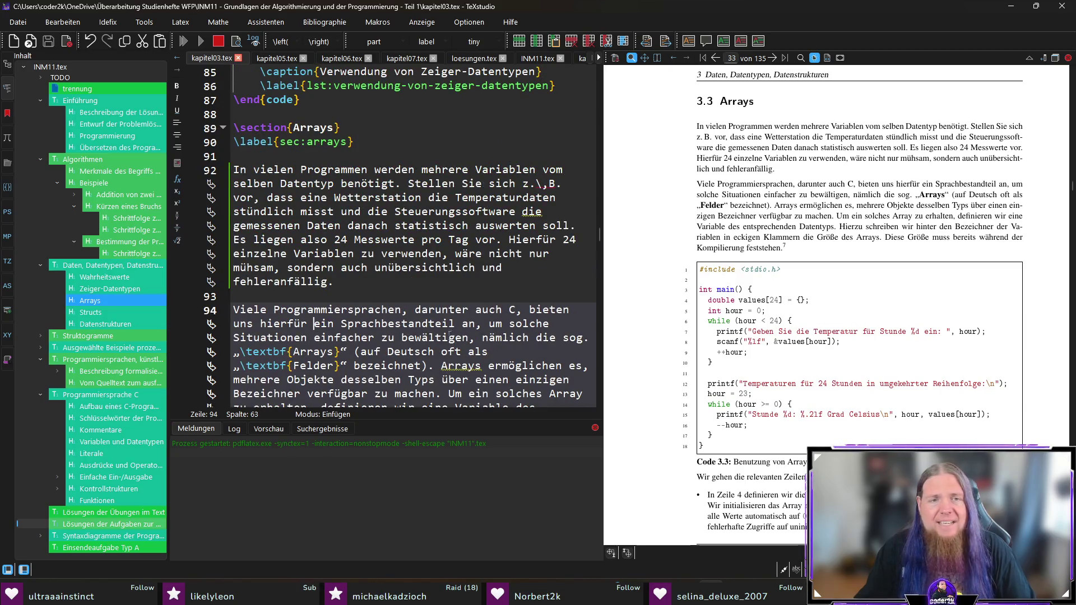
pyautogui.write('en')
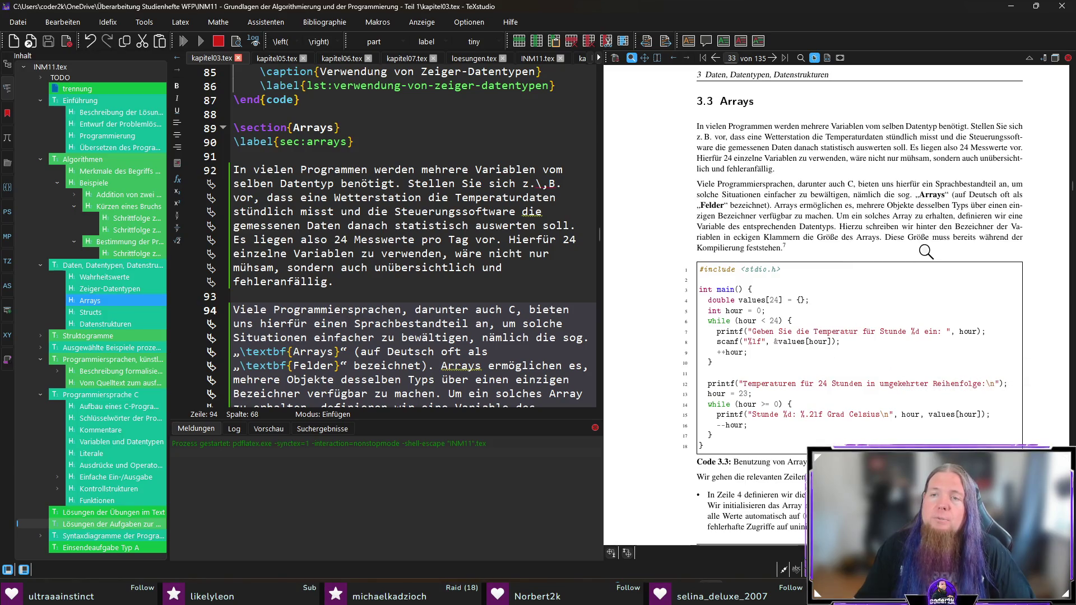
# - Review the Arrays paragraph near 'fehleranfällig' on line 92, then close TeXstudio
pyautogui.scroll(-4, 723, 264)
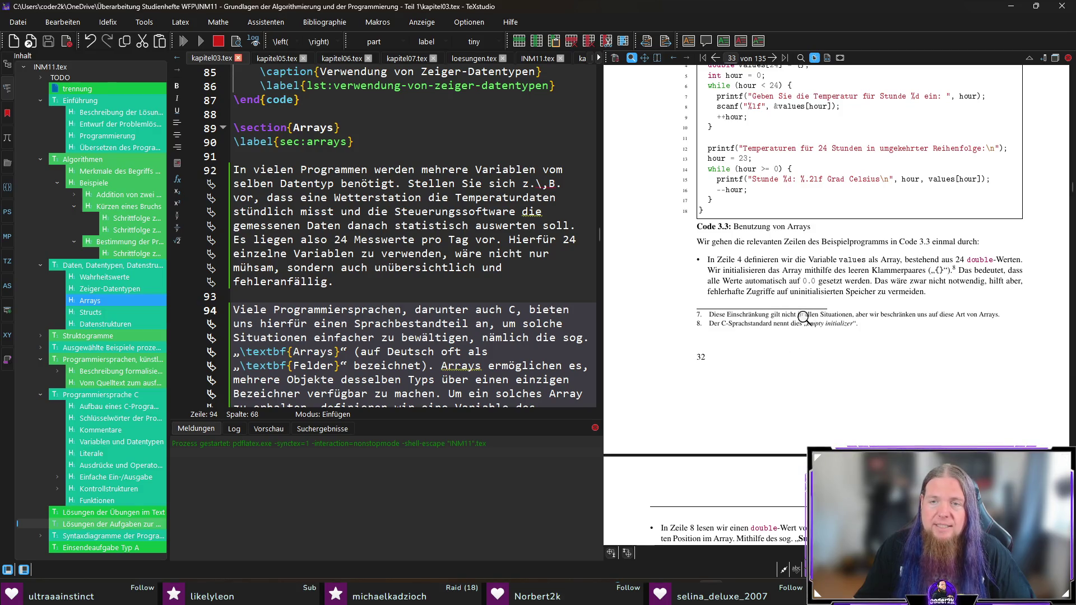
pyautogui.scroll(4, 991, 323)
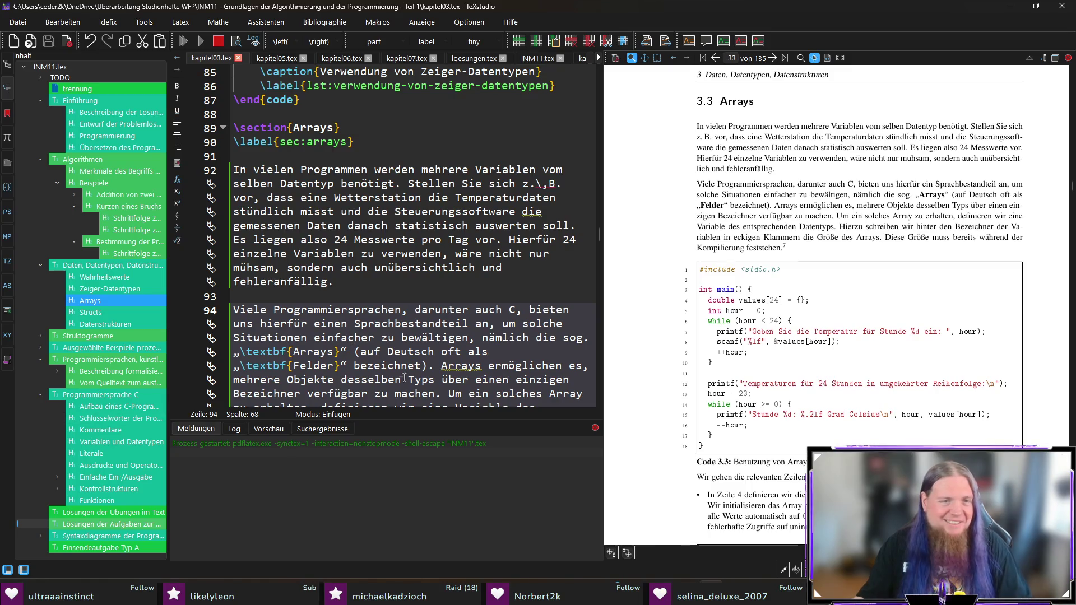
pyautogui.click(512, 349)
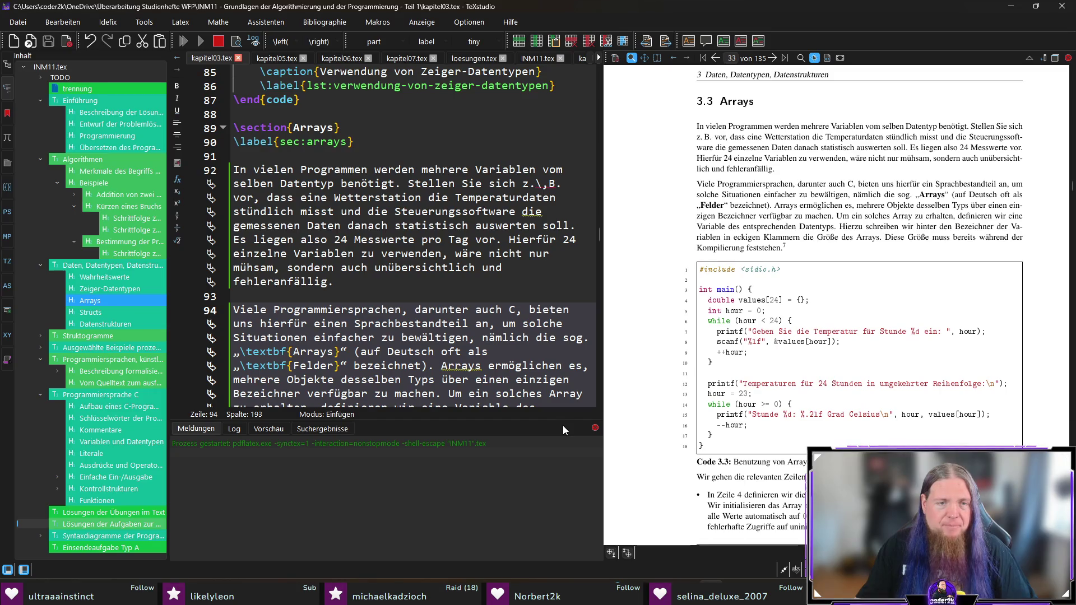
pyautogui.click(357, 287)
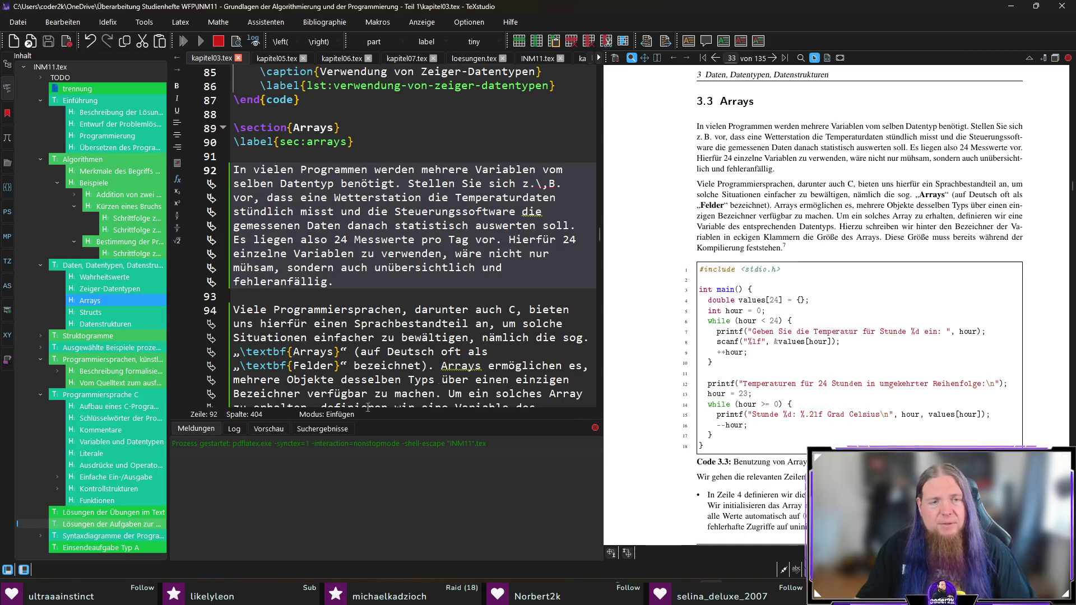
pyautogui.click(1062, 7)
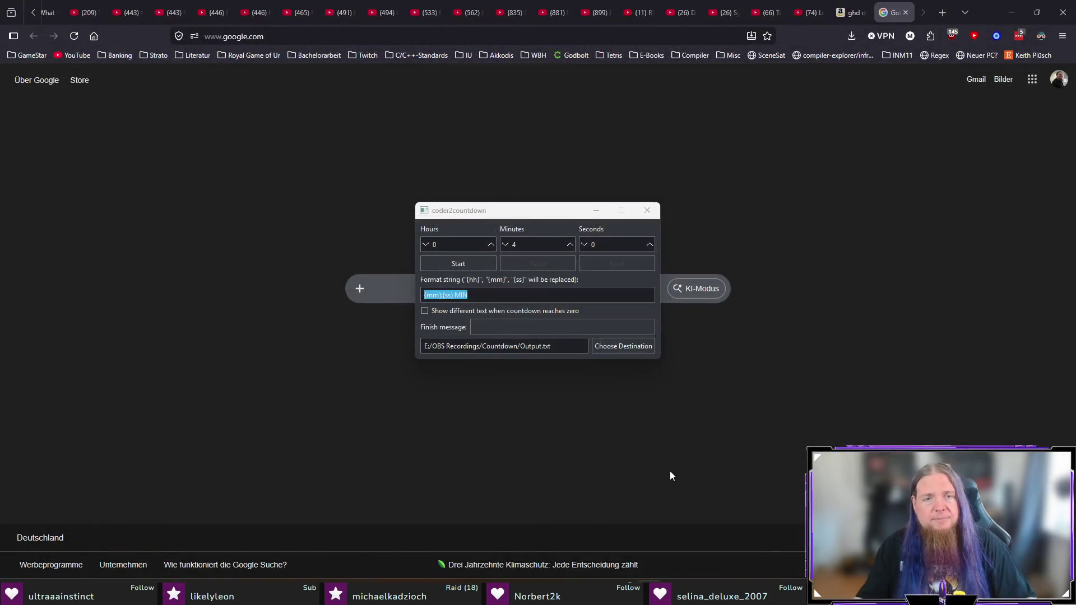
# - Search 'tex' in Windows Start to launch TeXstudio, repeating the search when it fails to appear
pyautogui.press('super')
pyautogui.write('tex')
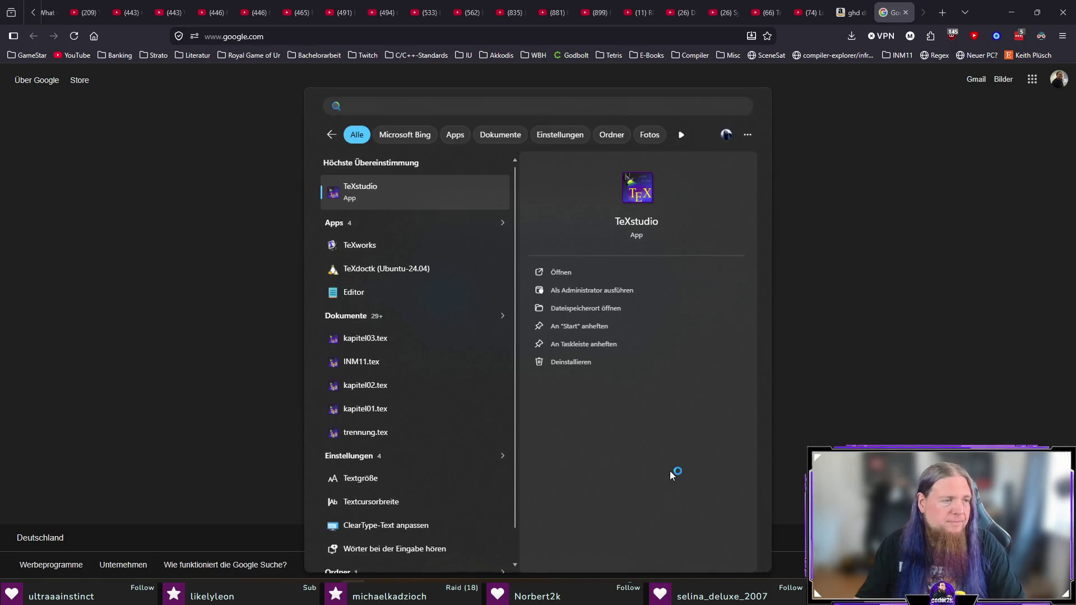
pyautogui.press('Return')
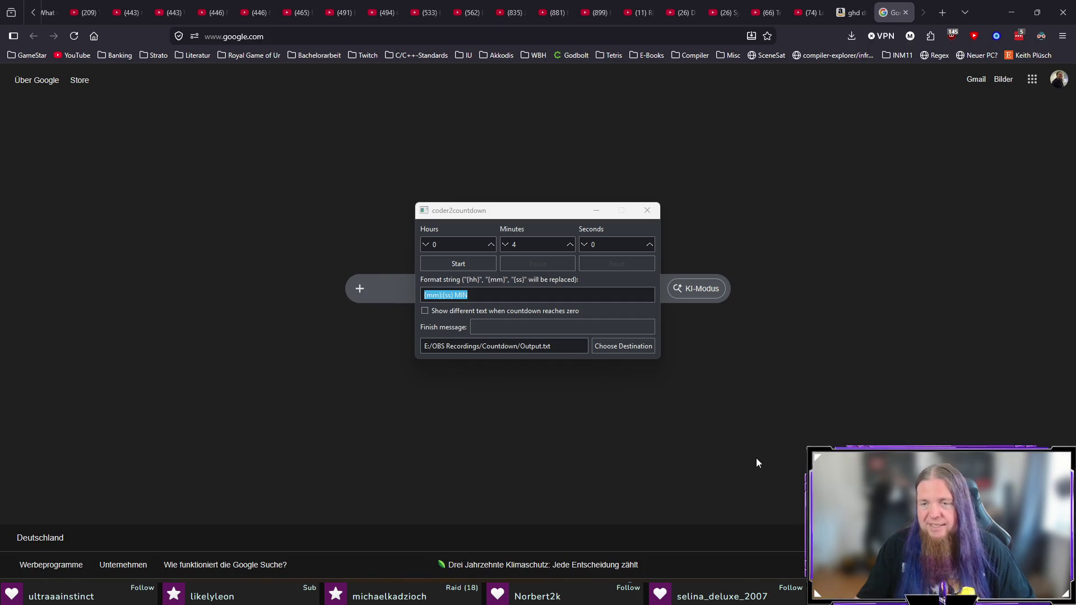
pyautogui.press('super')
pyautogui.write('tex')
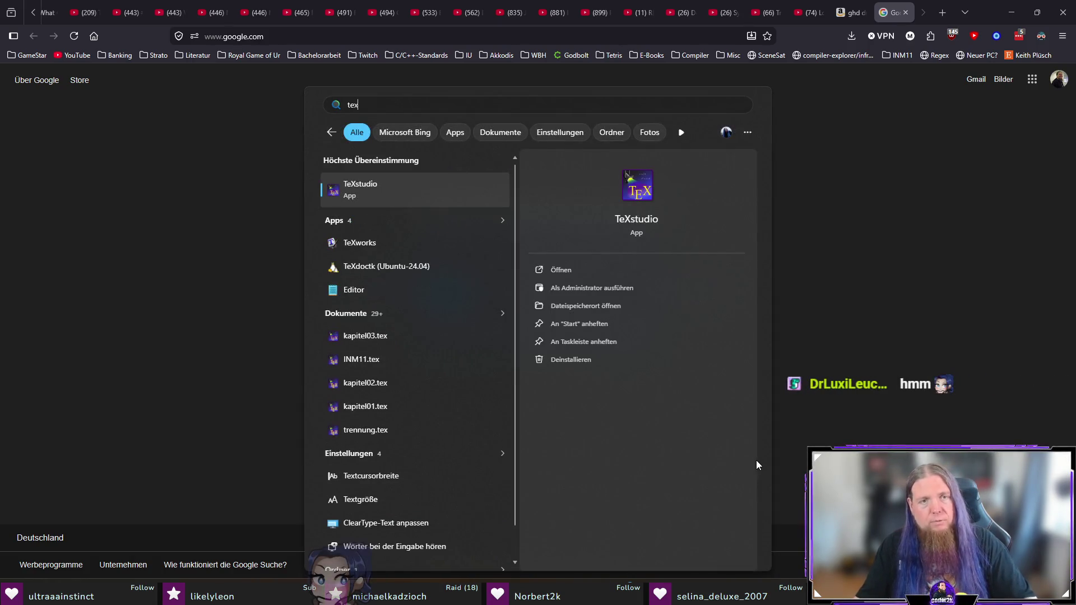
pyautogui.press('Escape')
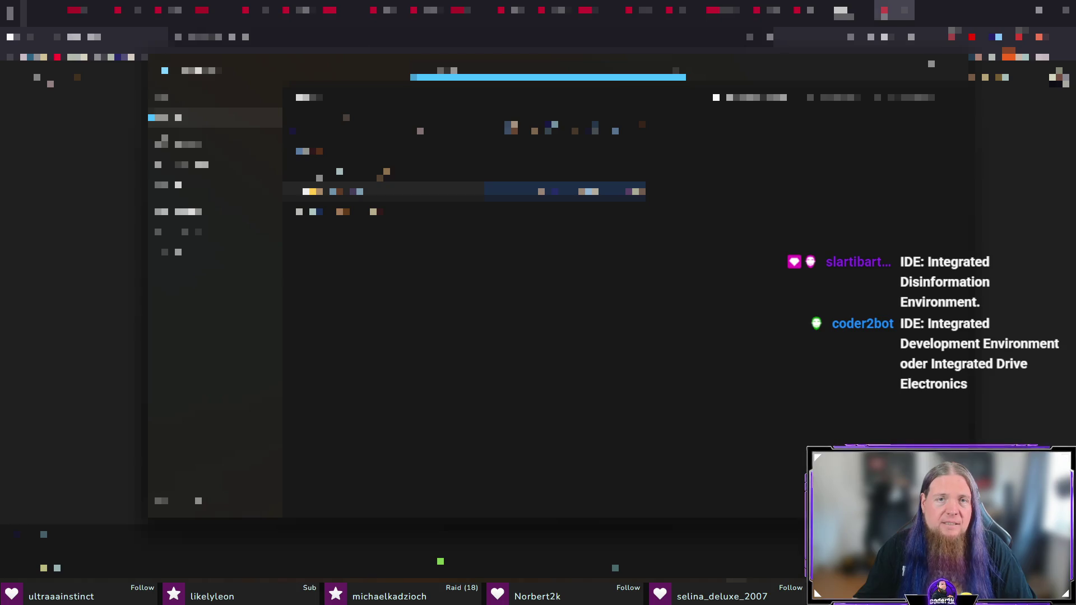
# - End the stuck TeXstudio process and relaunch TeXstudio from the Start search
pyautogui.rightClick(357, 192)
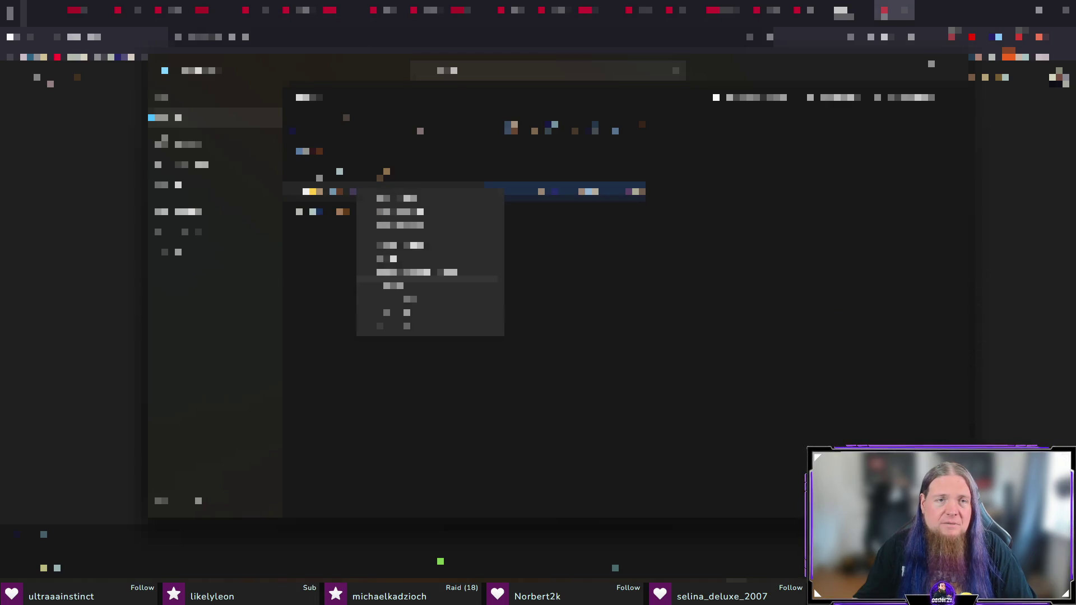
pyautogui.click(413, 203)
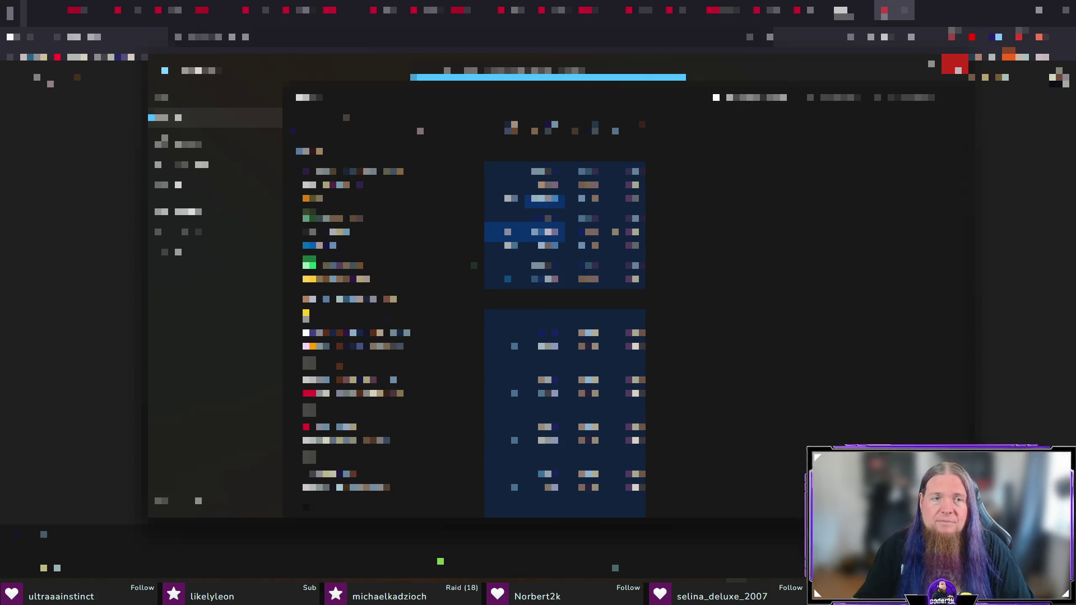
pyautogui.hotkey('ctrl', 'shift', 'f')
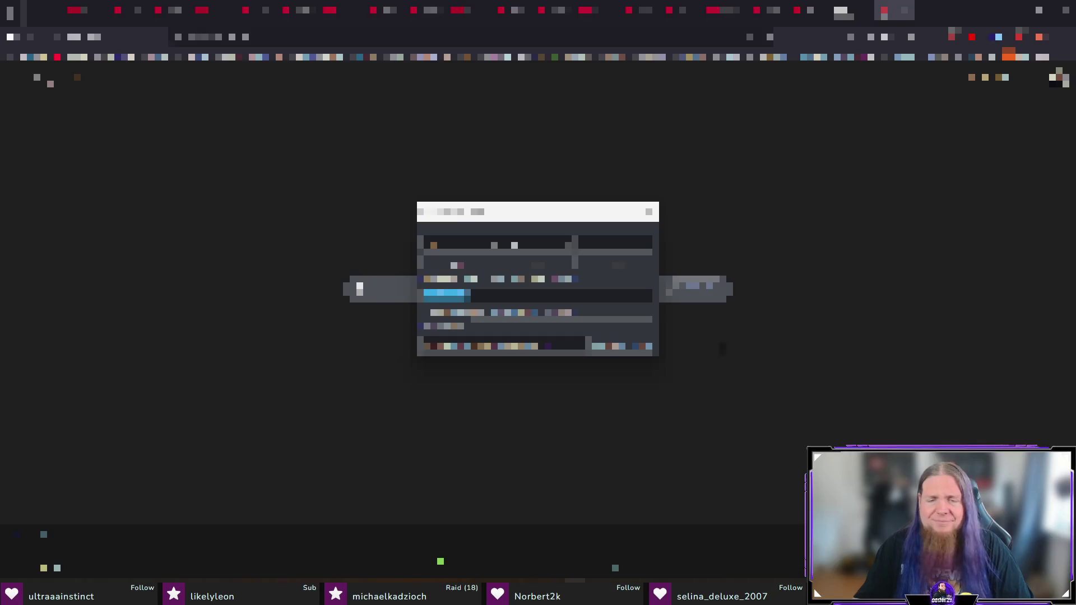
pyautogui.press('super')
pyautogui.press('Return')
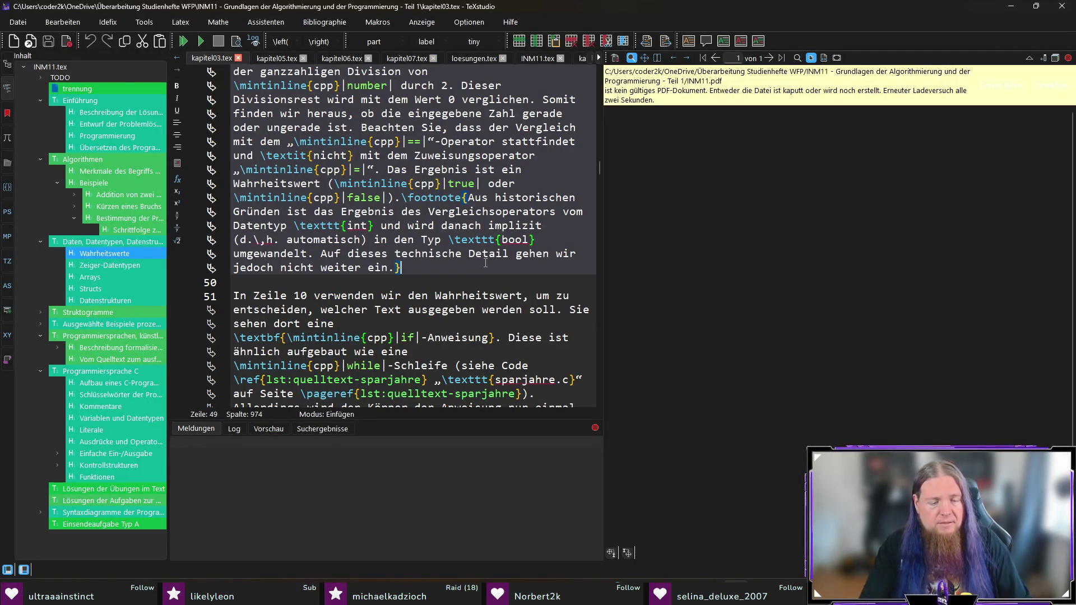
# - Jump to 'einen Sprachbestandteil' on line 94 and compile the booklet with F5
pyautogui.hotkey('ctrl', 'f')
pyautogui.write('einen Sprachbe')
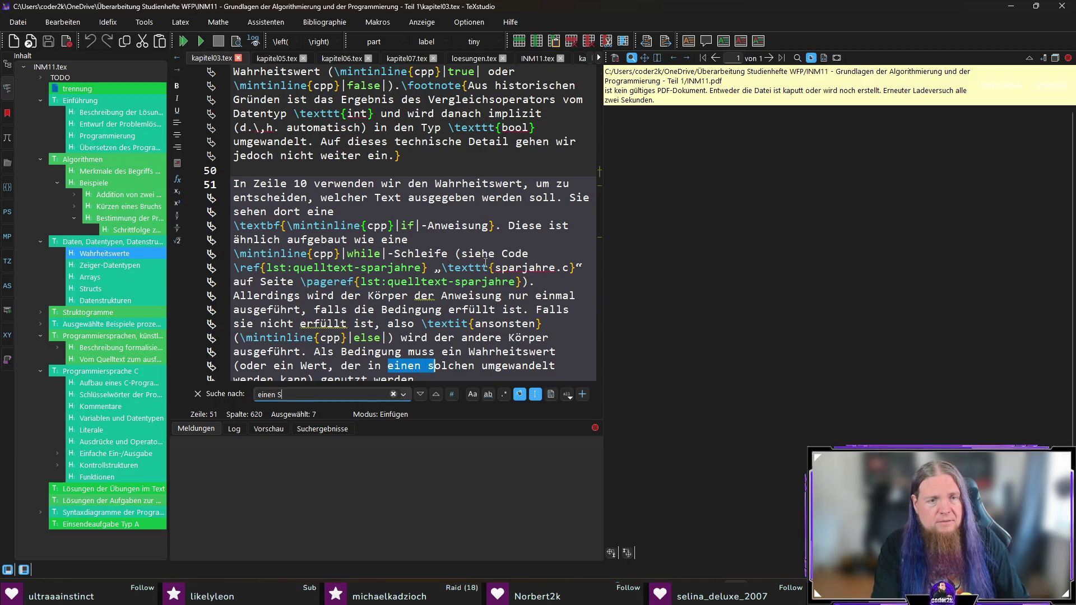
pyautogui.press('Escape')
pyautogui.scroll(-2, 451, 304)
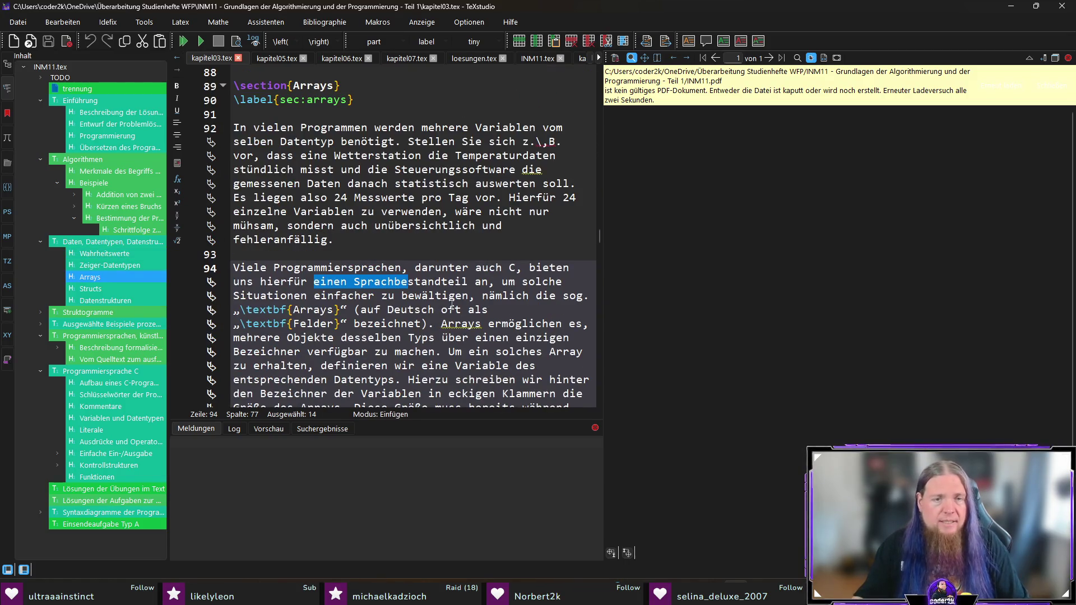
pyautogui.click(468, 281)
pyautogui.press('F5')
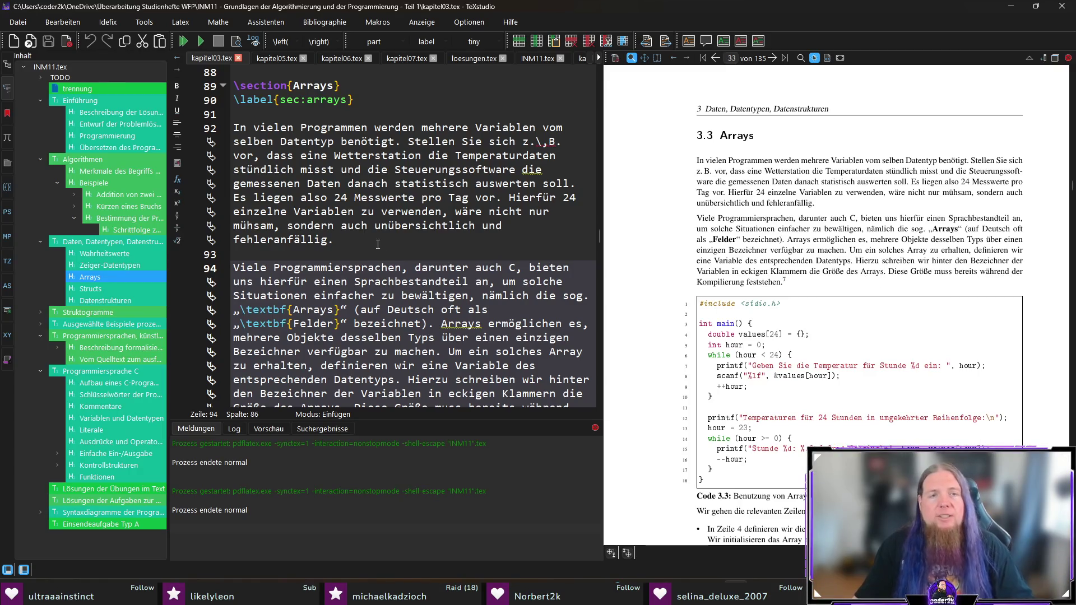
# - Scroll the PDF preview to Code 3.3 and magnify the values[24] = {} line
pyautogui.scroll(-2, 388, 265)
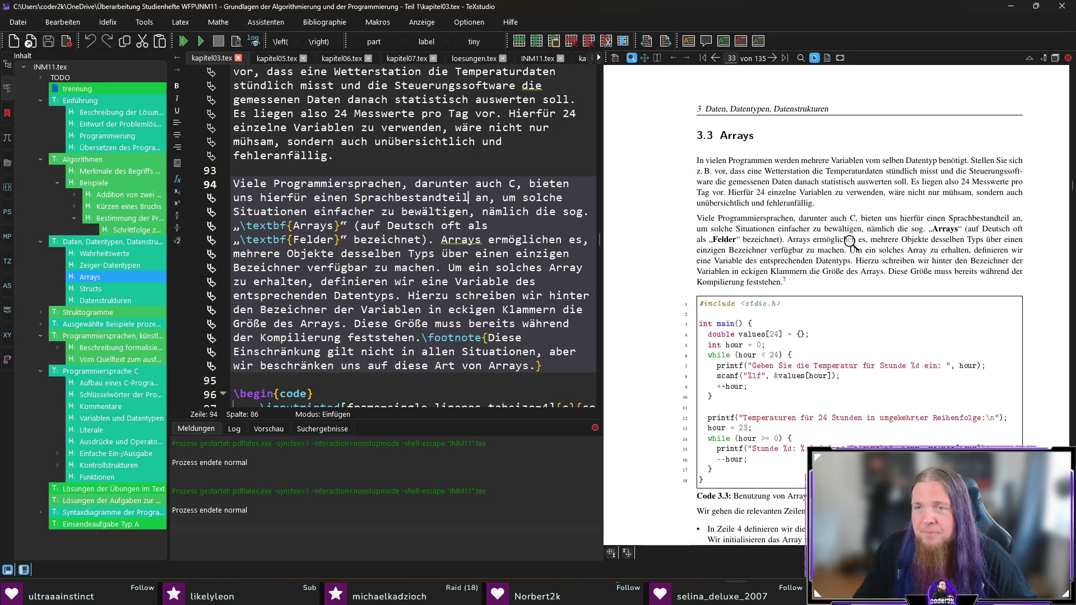
pyautogui.scroll(-3, 830, 264)
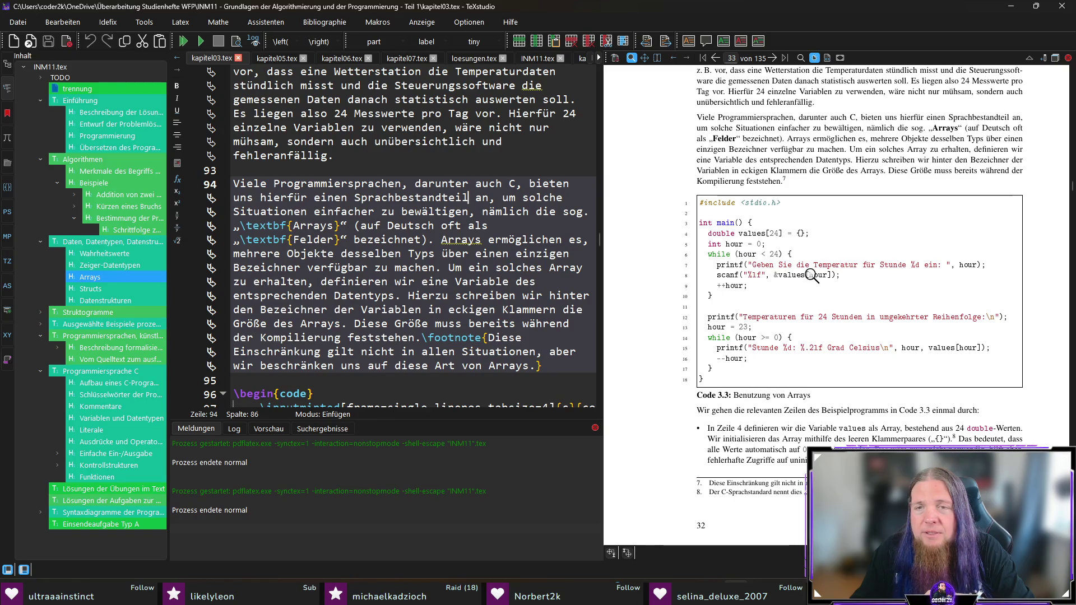
pyautogui.moveTo(798, 236); pyautogui.dragTo(806, 238)
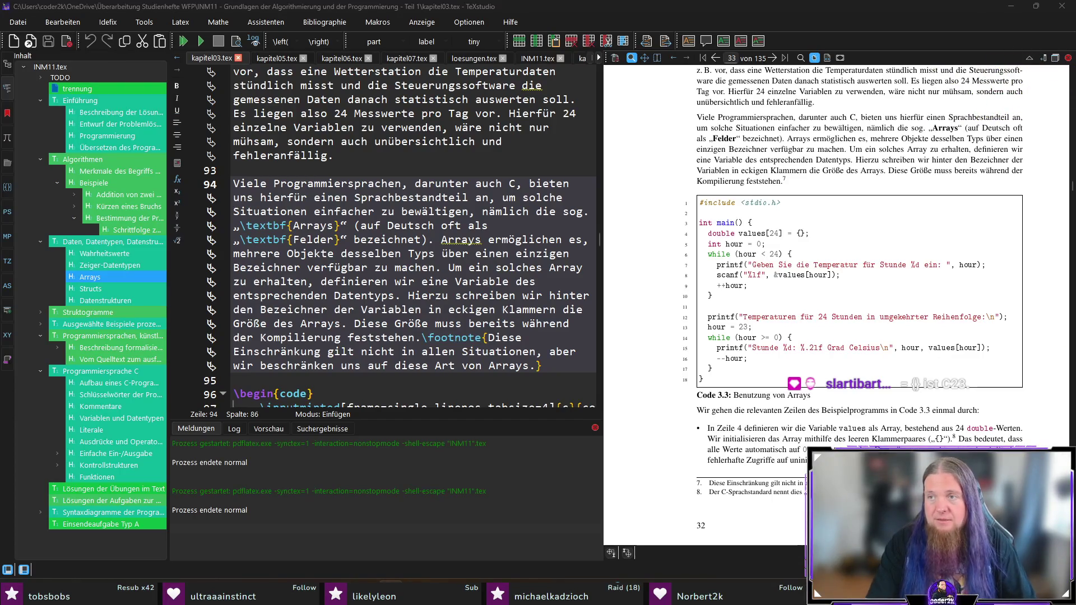
# - Open the code folder in VS Code and save 04-arrays.c with values initialised to { 0.0 }
pyautogui.write('cd')
pyautogui.press('Return')
pyautogui.write('code .')
pyautogui.press('Return')
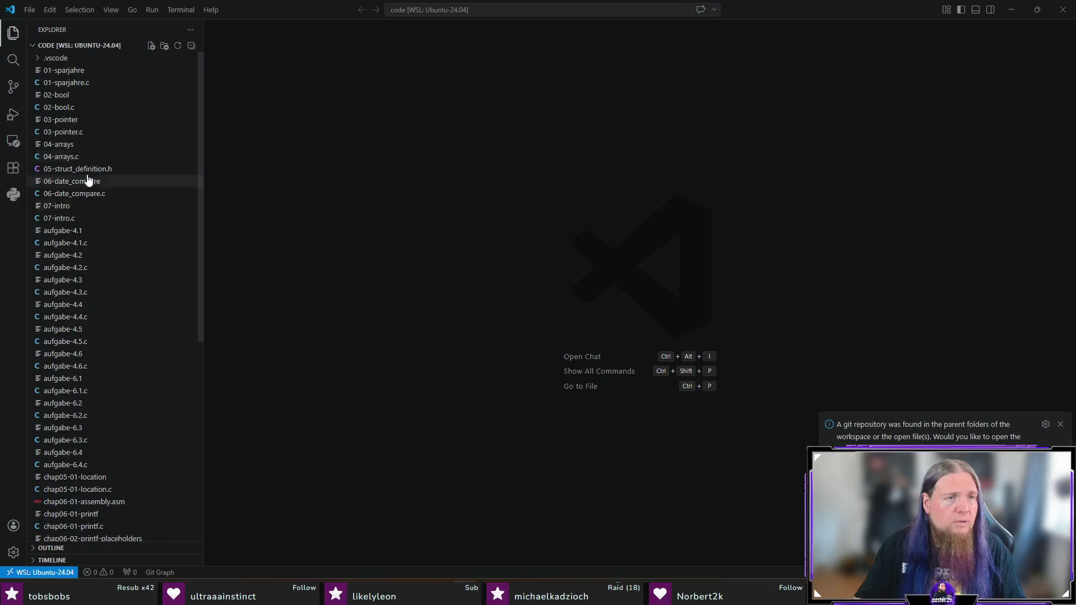
pyautogui.click(85, 158)
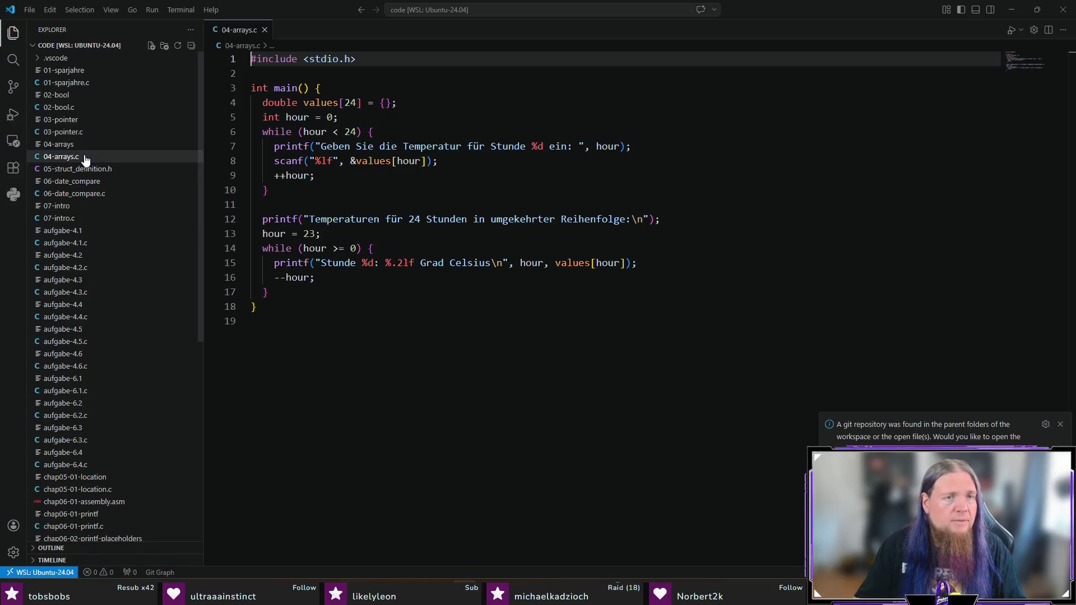
pyautogui.click(385, 103)
pyautogui.write('0.0')
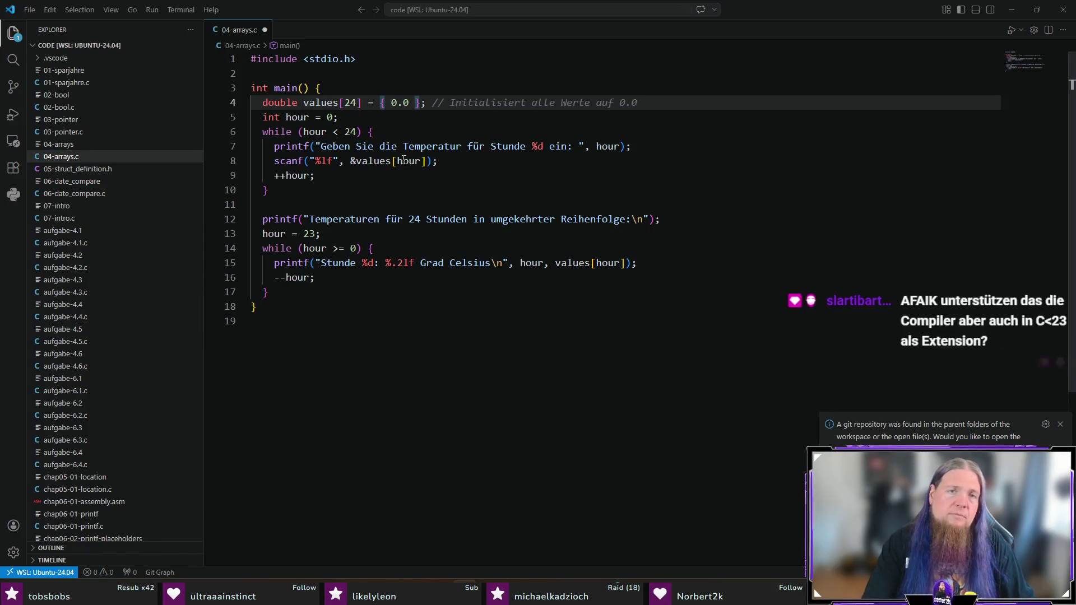
pyautogui.press('End')
pyautogui.hotkey('ctrl', 's')
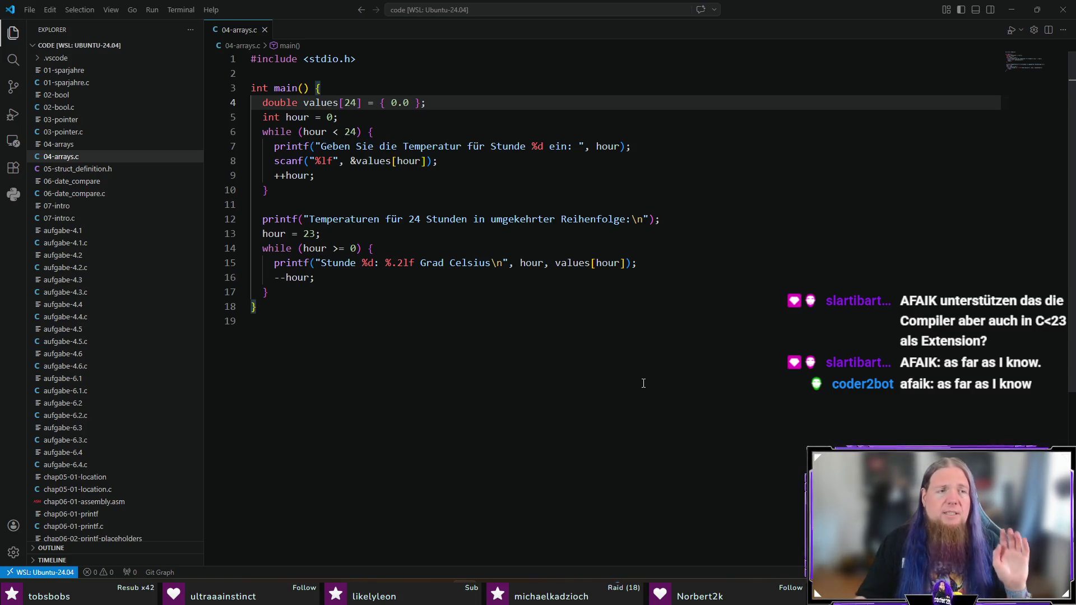
# - Compile the examples by running ./compile.sh in the integrated terminal
pyautogui.hotkey('ctrl', '`')
pyautogui.write('./compile.sh')
pyautogui.press('Return')
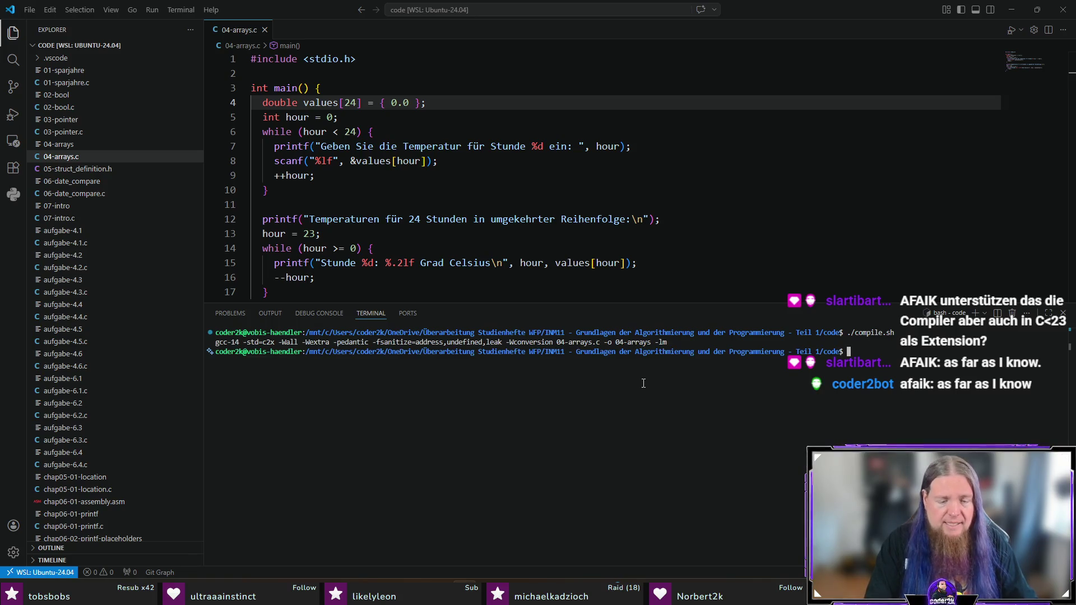
pyautogui.hotkey('ctrl', '`')
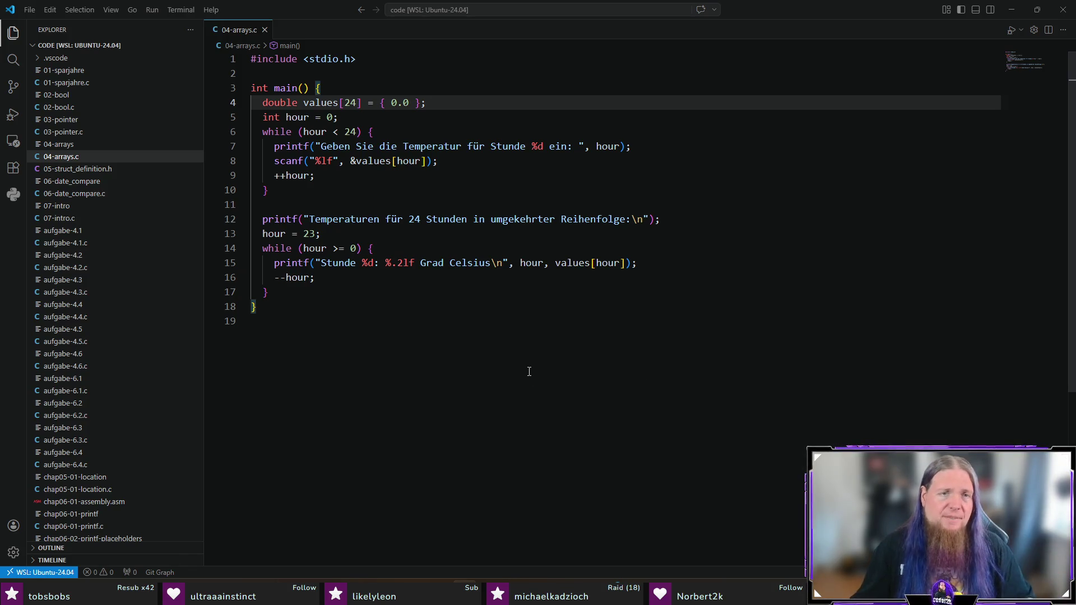
pyautogui.scroll(-5, 161, 404)
# - Inspect the -std=c2x and -lm flags in the Makefile, then close it
pyautogui.hotkey('ctrl', 'p')
pyautogui.write('ma')
pyautogui.press('Return')
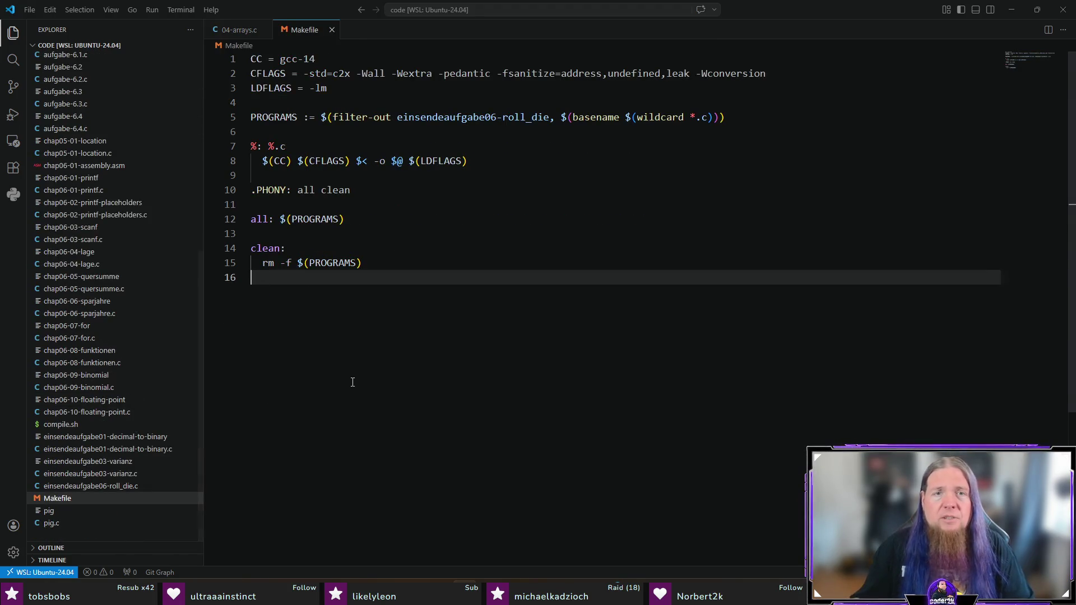
pyautogui.doubleClick(340, 74)
pyautogui.doubleClick(342, 89)
pyautogui.doubleClick(337, 74)
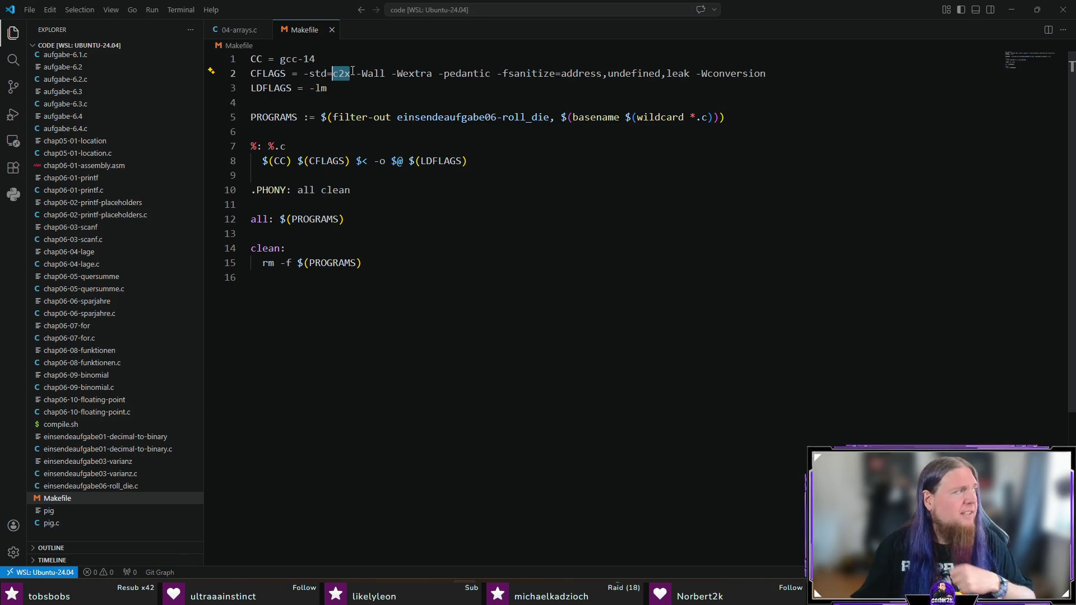
pyautogui.doubleClick(320, 88)
pyautogui.click(332, 30)
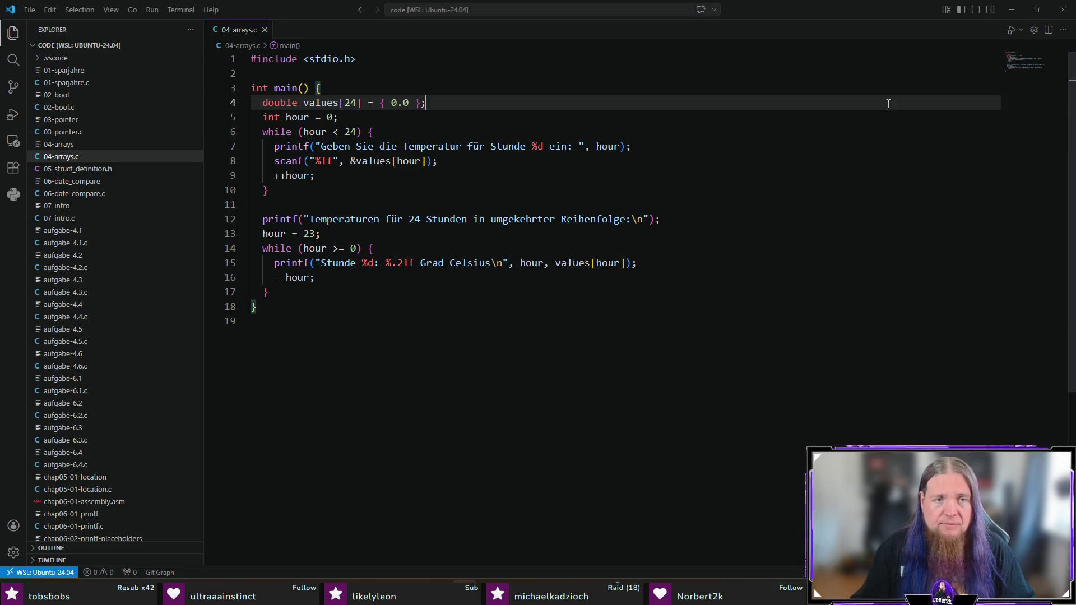
# - Bring TeXstudio forward and recompile kapitel03.tex so the preview refreshes Code 3.3
pyautogui.click(1011, 11)
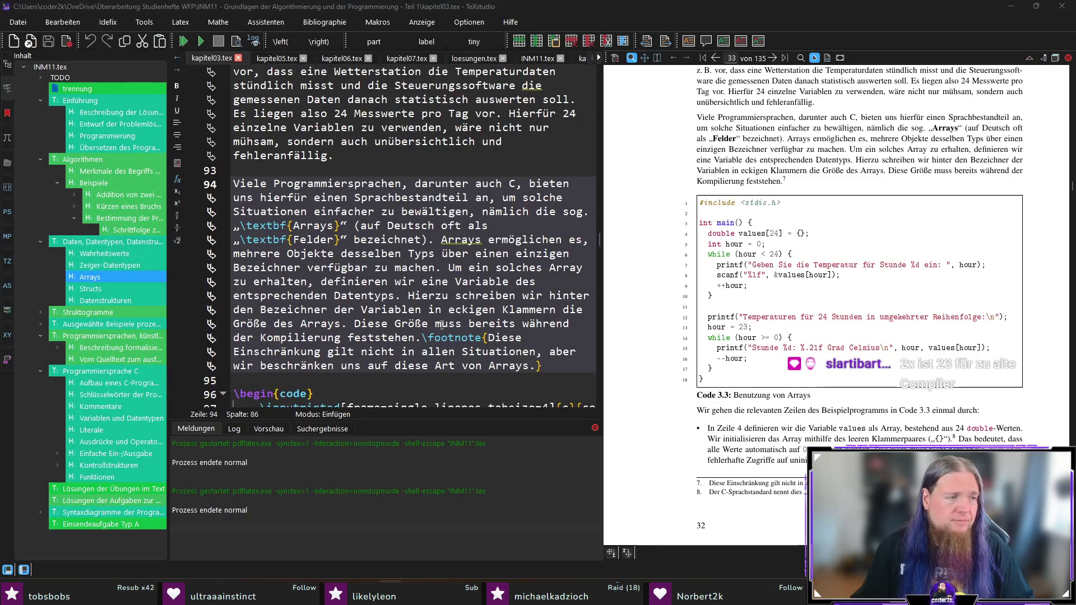
pyautogui.click(580, 357)
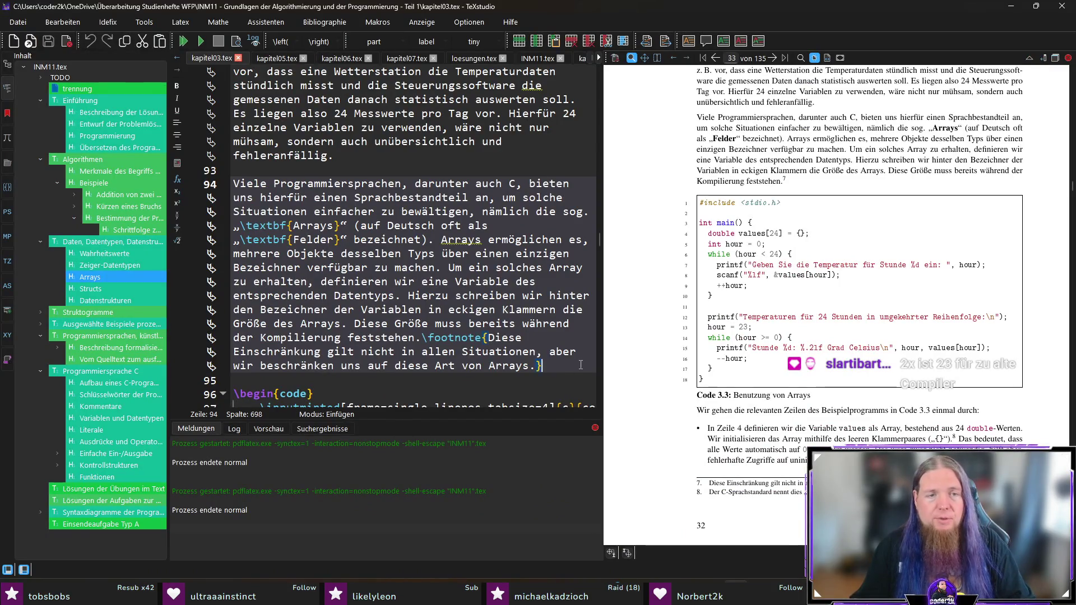
pyautogui.press('F5')
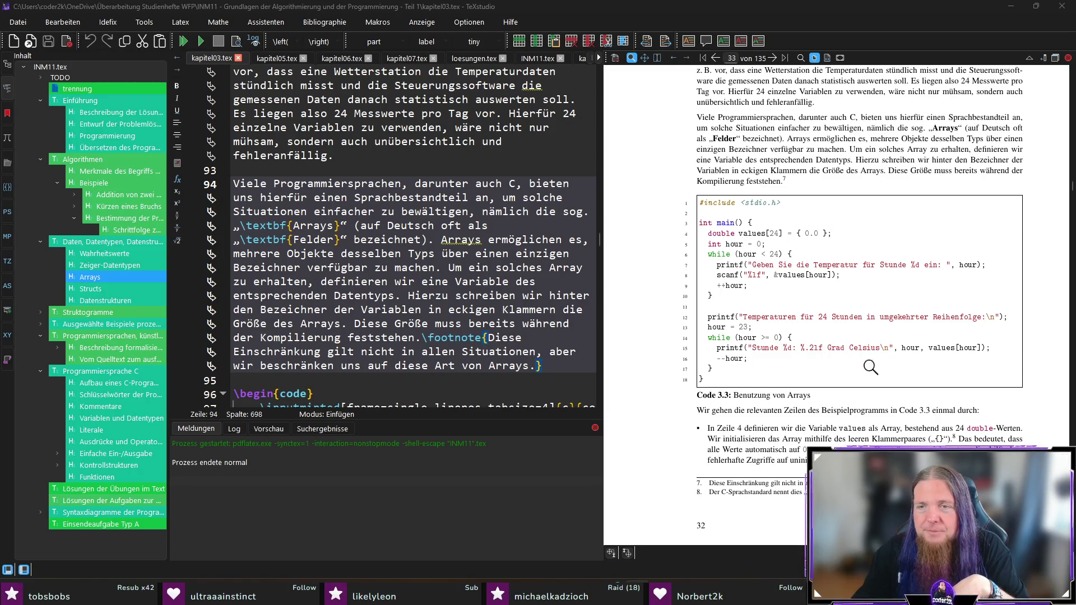
pyautogui.scroll(-2, 852, 370)
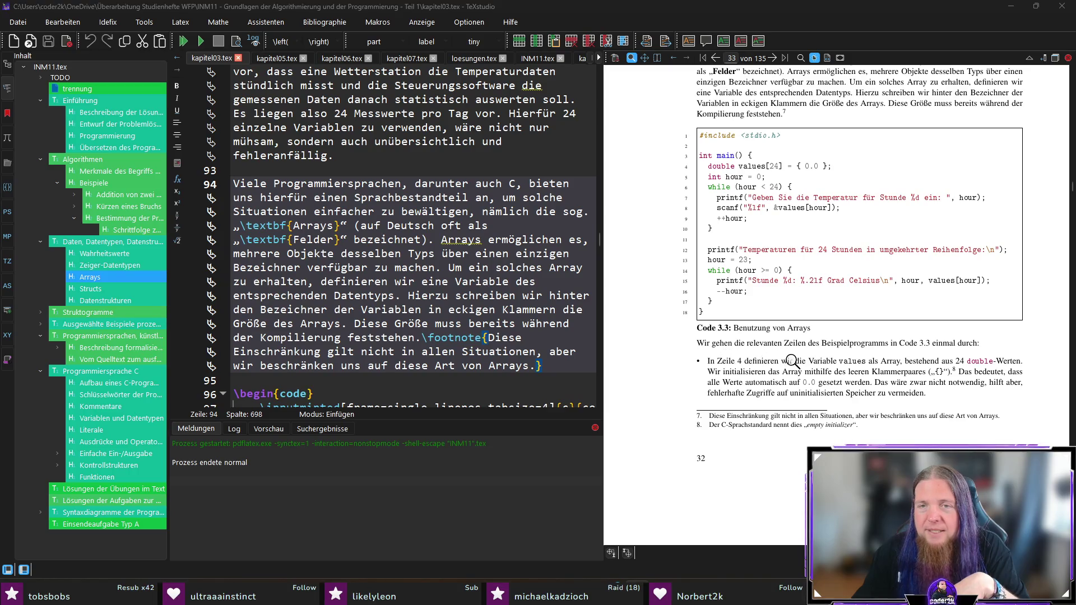
pyautogui.moveTo(725, 287); pyautogui.dragTo(725, 286)
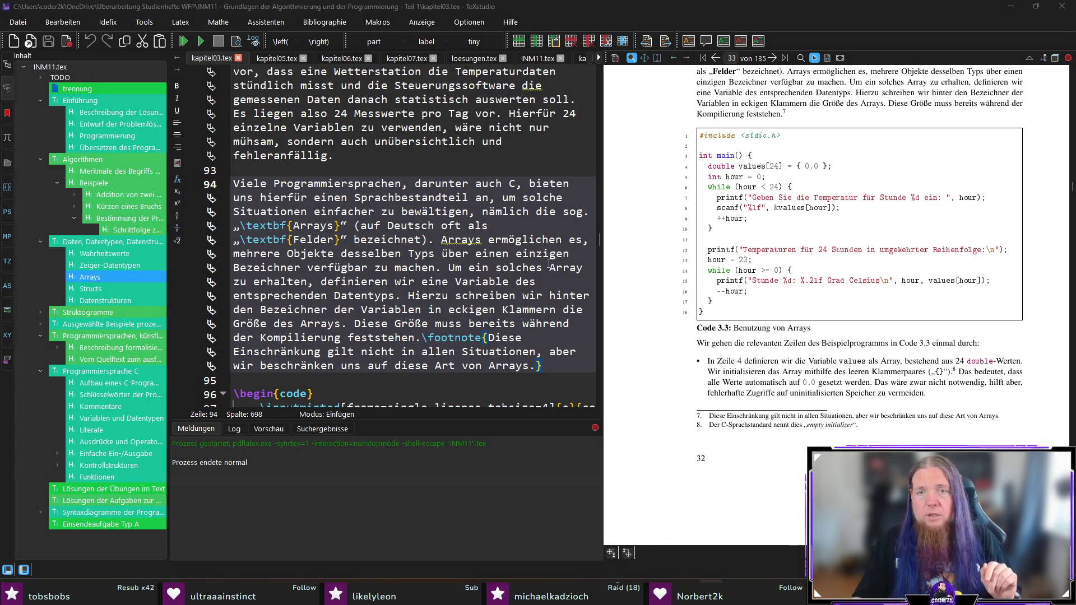
pyautogui.press('F5')
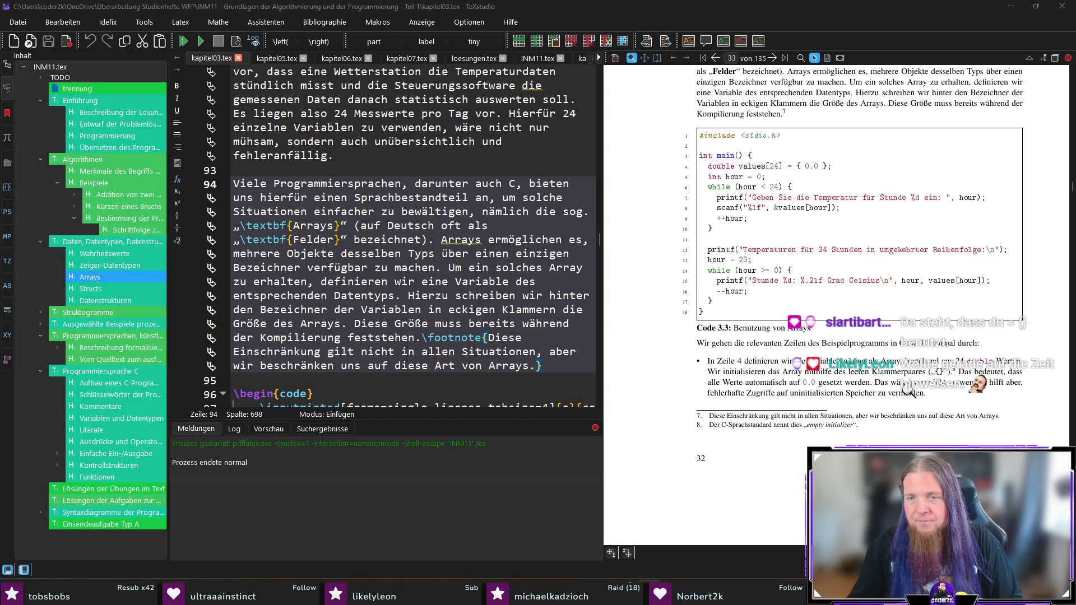
pyautogui.click(745, 430)
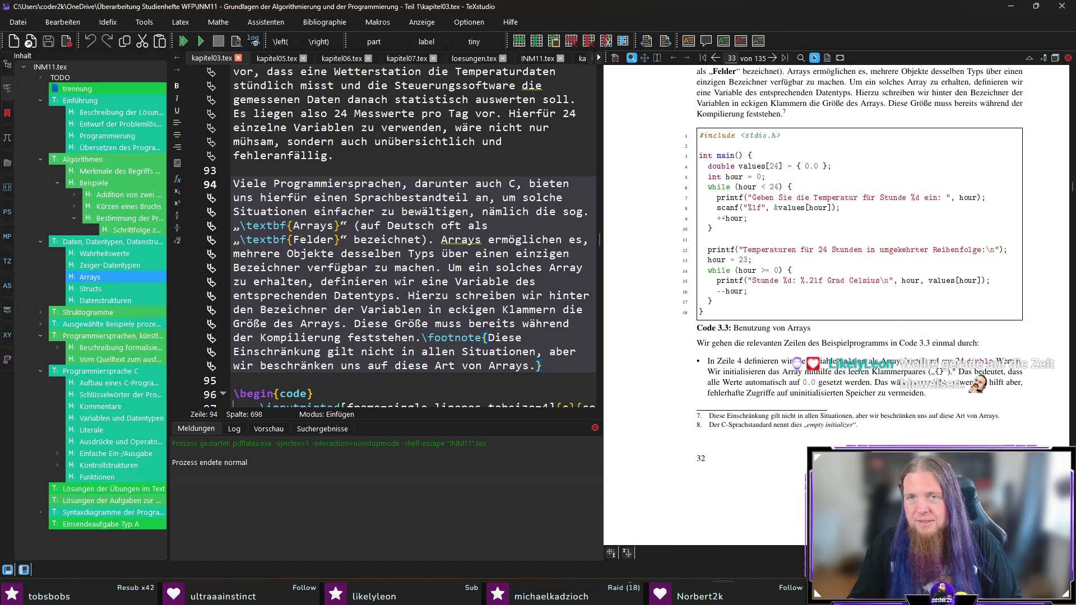
pyautogui.hotkey('alt', 'Tab')
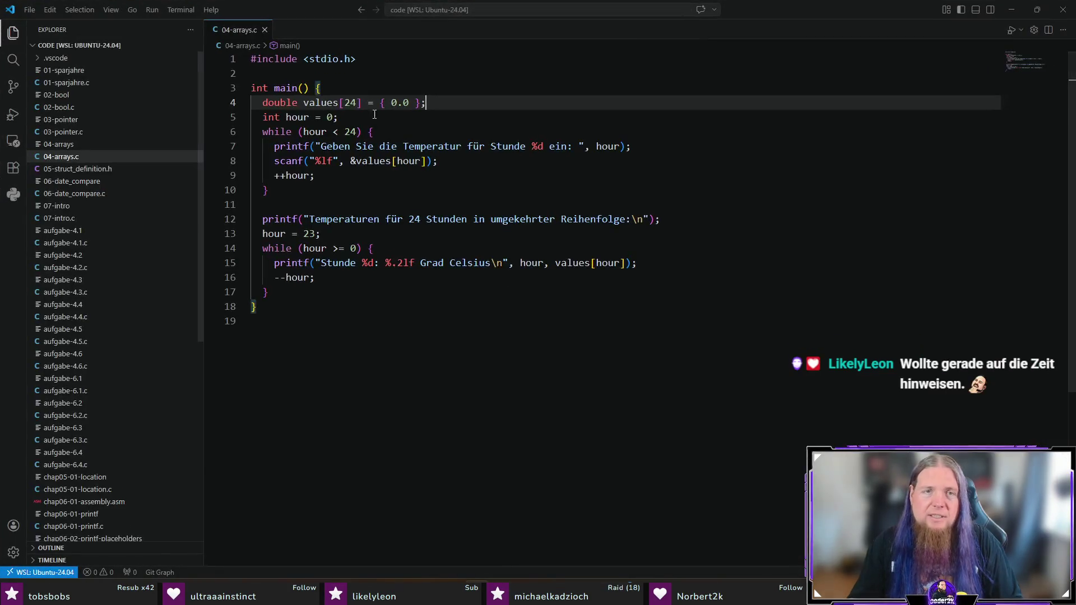
# - Remove 0.0 from the values initialiser, rerun ./compile.sh, close VS Code and recompile the booklet
pyautogui.moveTo(413, 106); pyautogui.dragTo(391, 106)
pyautogui.press('BackSpace')
pyautogui.hotkey('ctrl', '`')
pyautogui.write('./compile.sh')
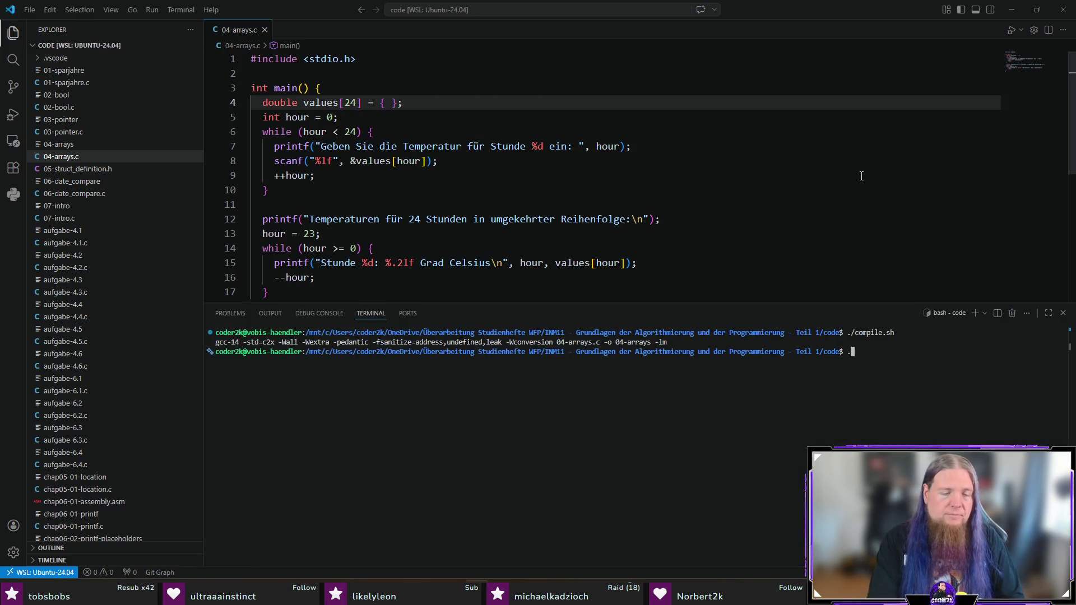
pyautogui.press('Return')
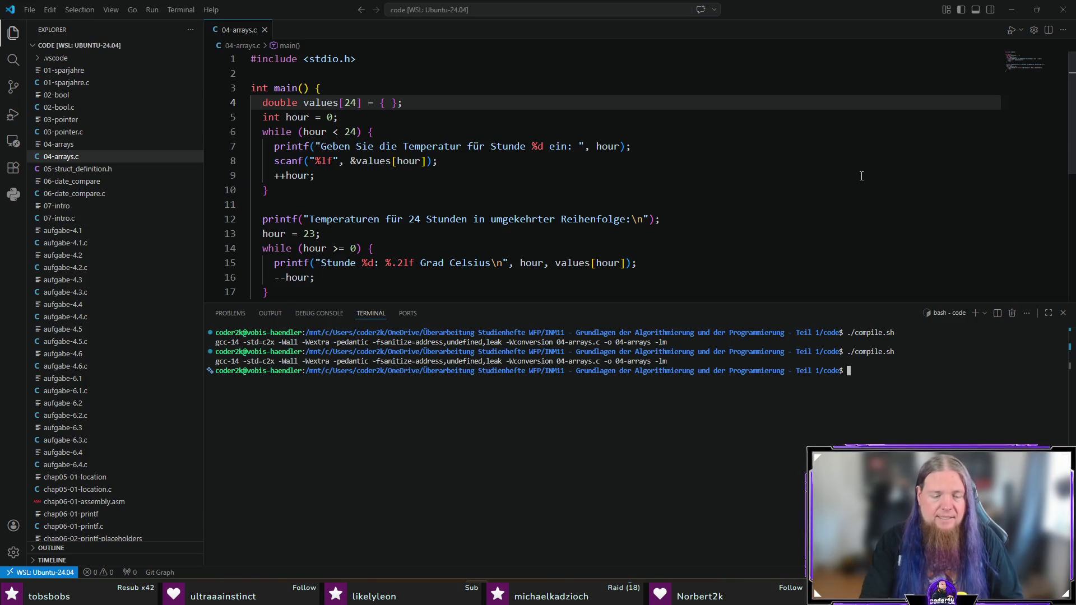
pyautogui.hotkey('ctrl', '`')
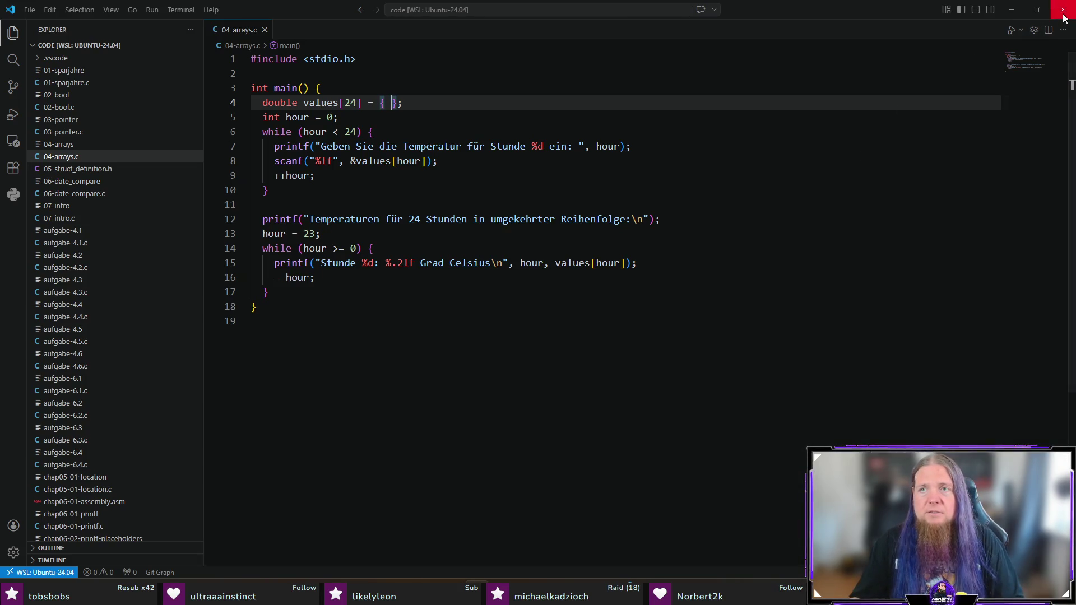
pyautogui.click(1065, 15)
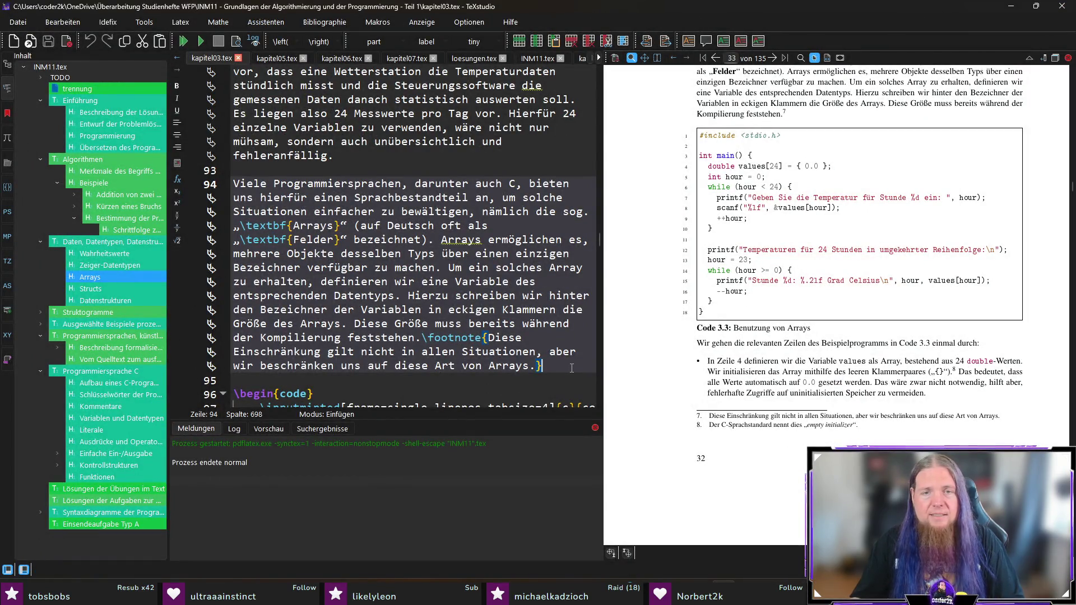
pyautogui.press('F5')
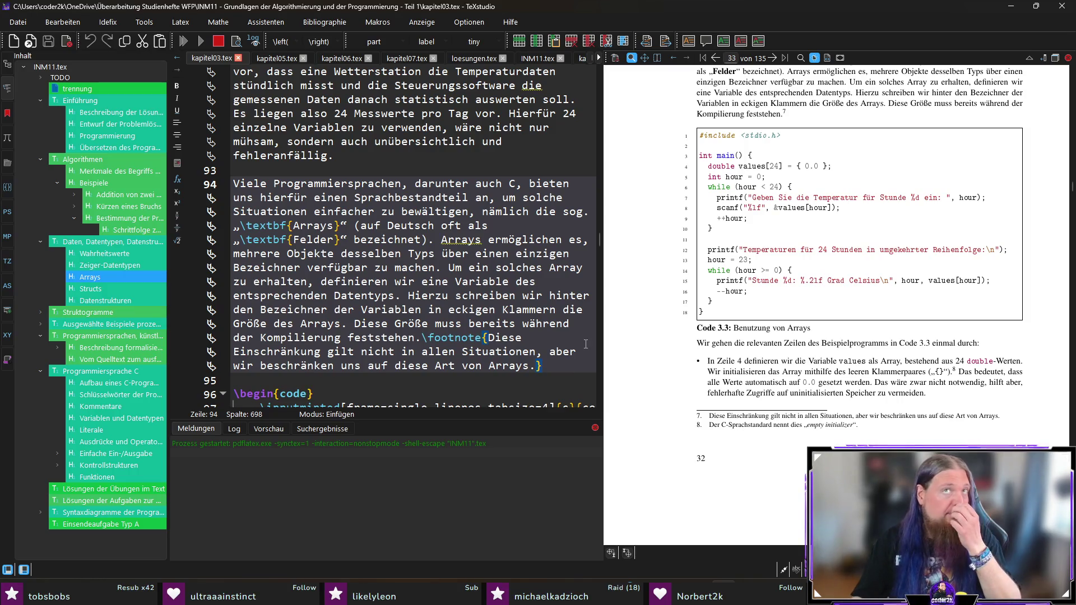